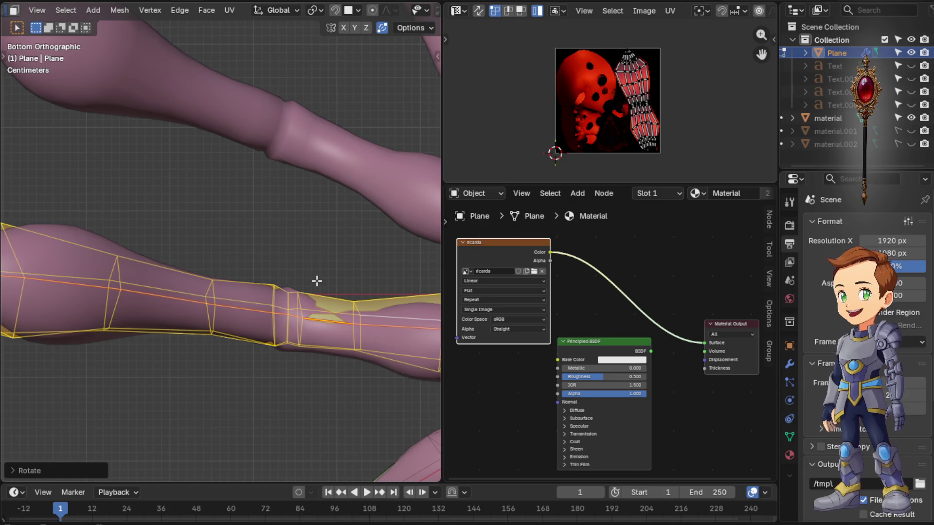
# Nudge the selected leg-mesh vertices in three grab moves until they sit on the front left leg
pyautogui.press('g')
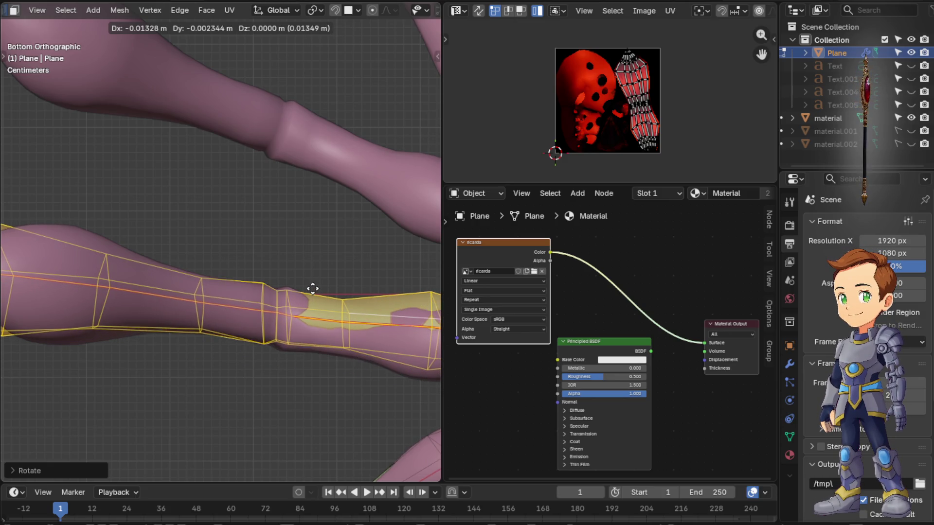
pyautogui.click(313, 288)
pyautogui.scroll(-2, 328, 283)
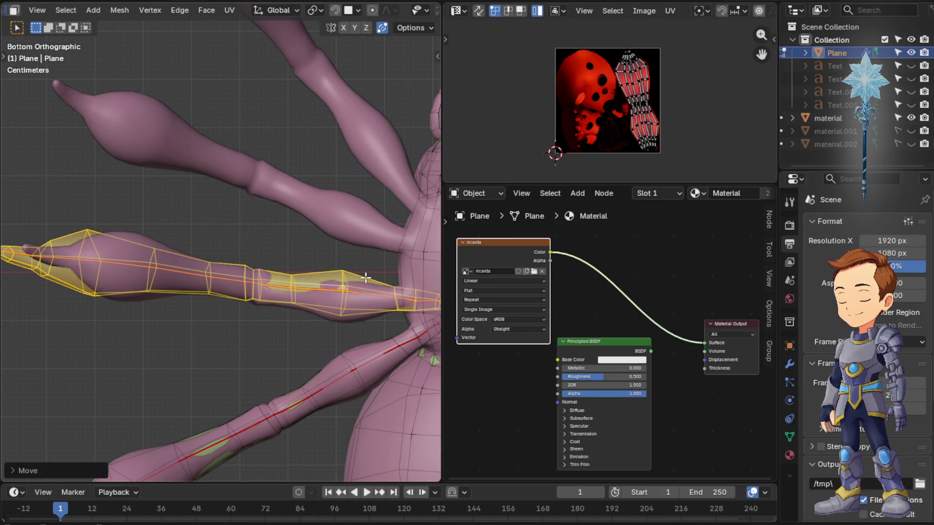
pyautogui.press('g')
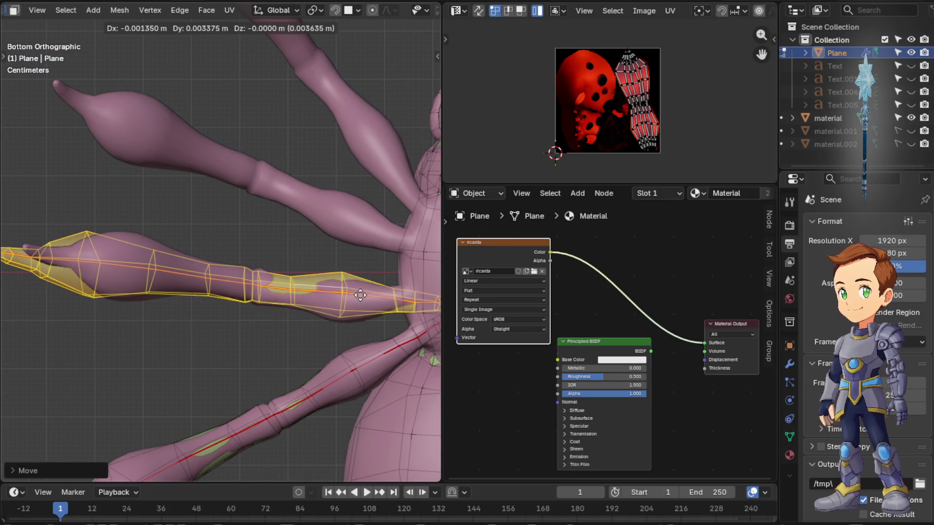
pyautogui.click(360, 296)
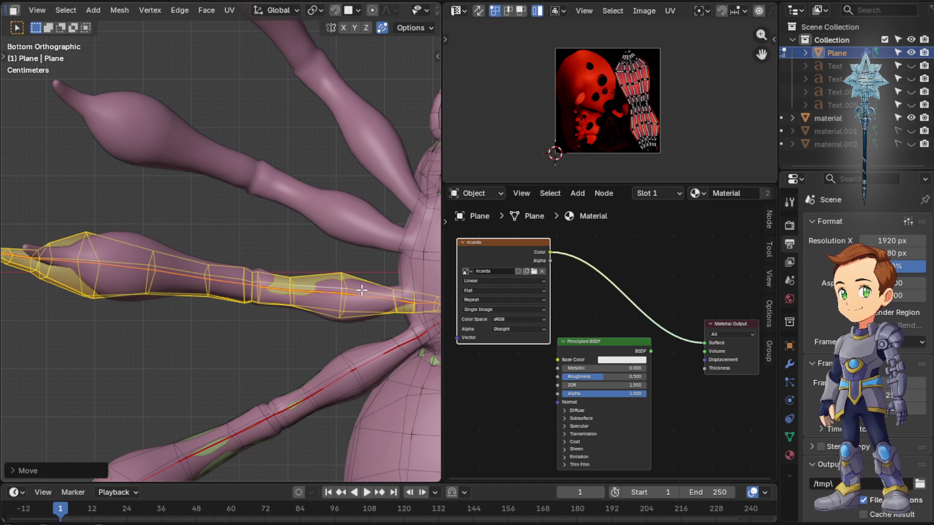
pyautogui.scroll(-3, 361, 289)
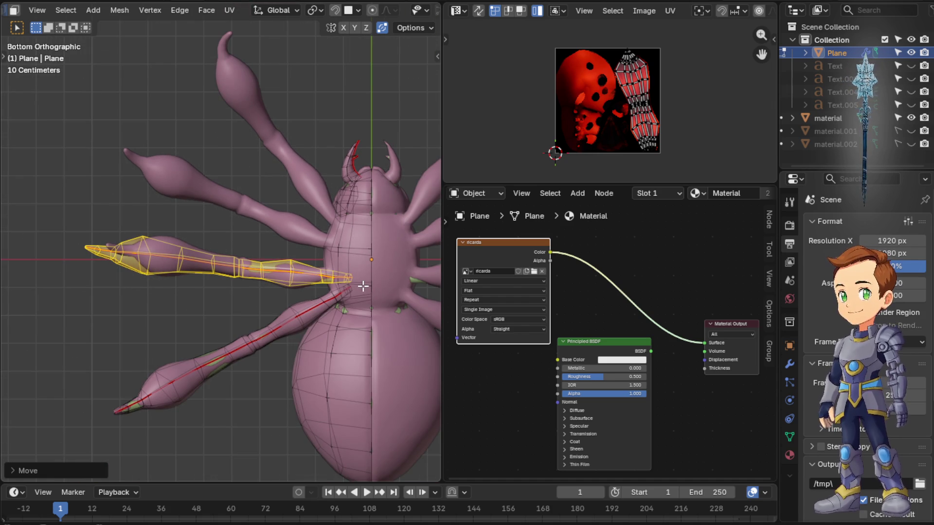
pyautogui.scroll(3, 348, 279)
pyautogui.press('g')
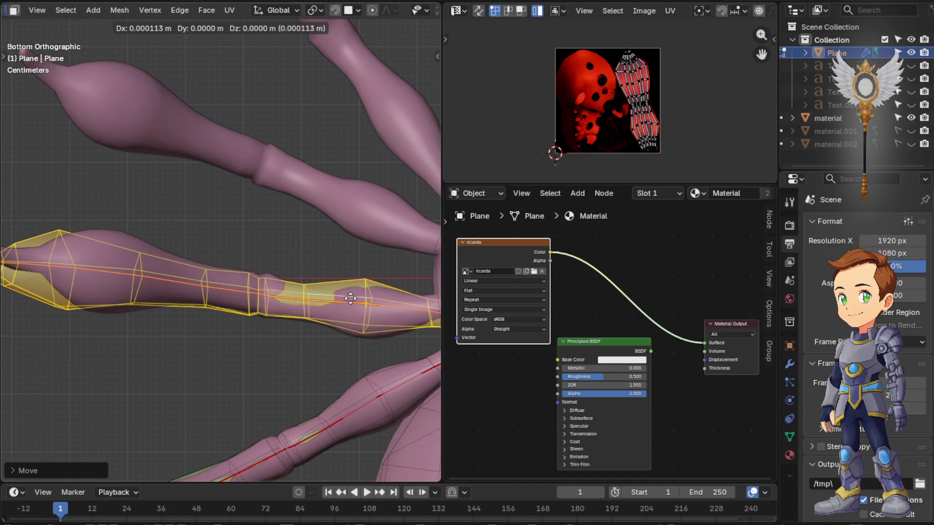
pyautogui.click(354, 289)
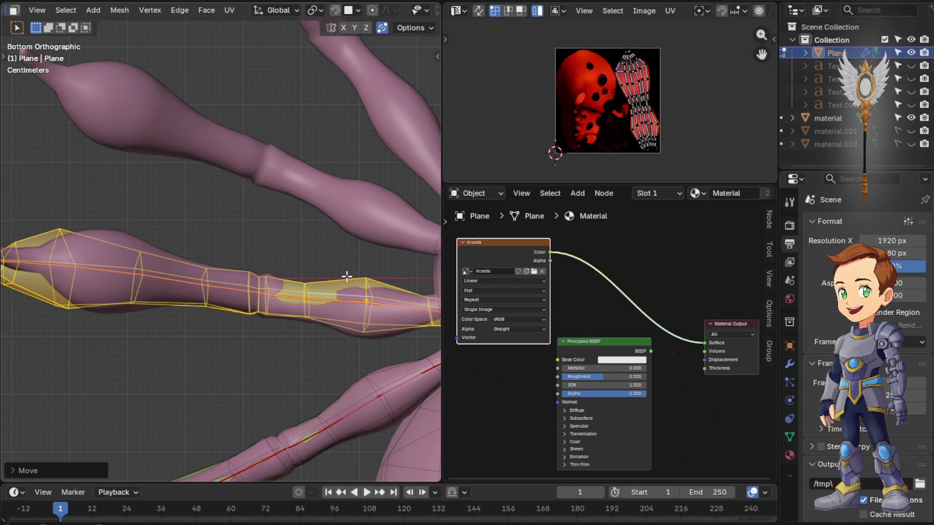
pyautogui.scroll(-3, 324, 272)
pyautogui.moveTo(316, 262)
pyautogui.mouseDown(button='middle')
pyautogui.moveTo(416, 411)
pyautogui.moveTo(438, 402)
pyautogui.mouseUp(button='middle')
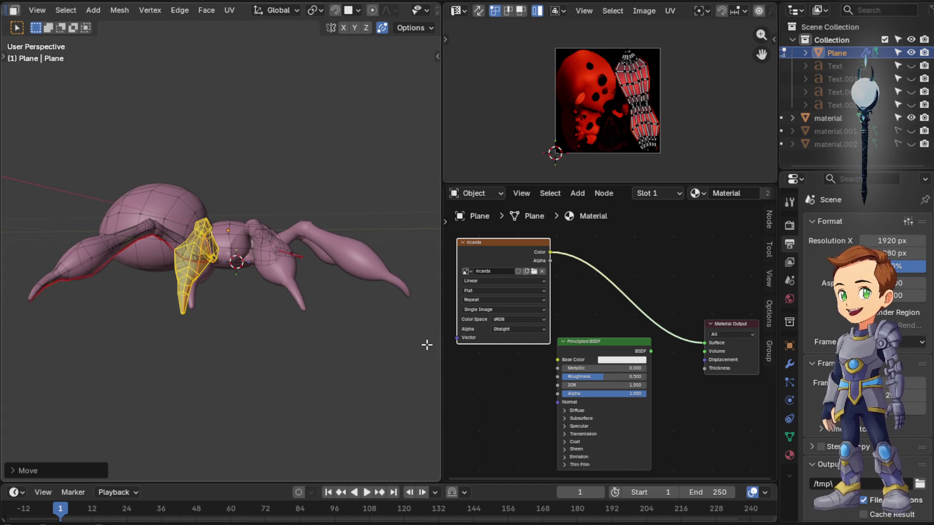
# From top view, duplicate the leg mesh, drop the copy below and rotate it around the body toward the next leg
pyautogui.press('KP_7')
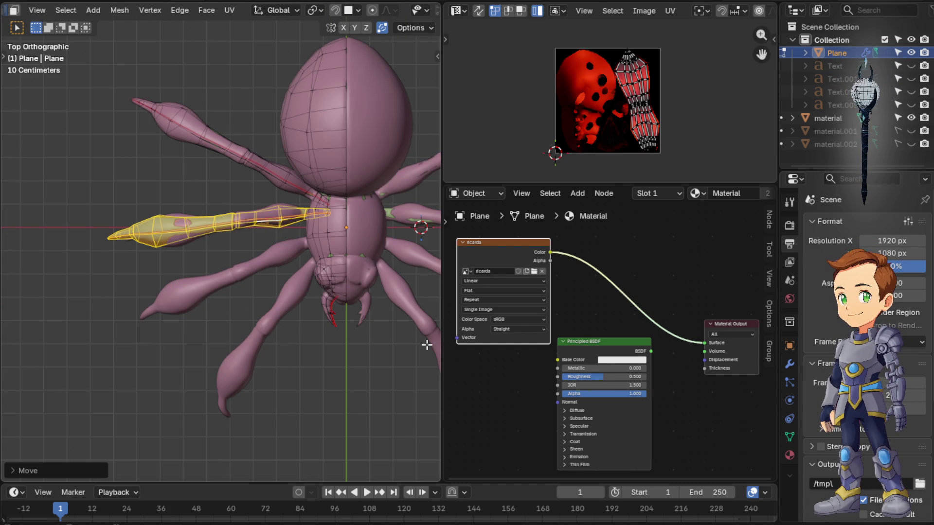
pyautogui.hotkey('shift', 'd')
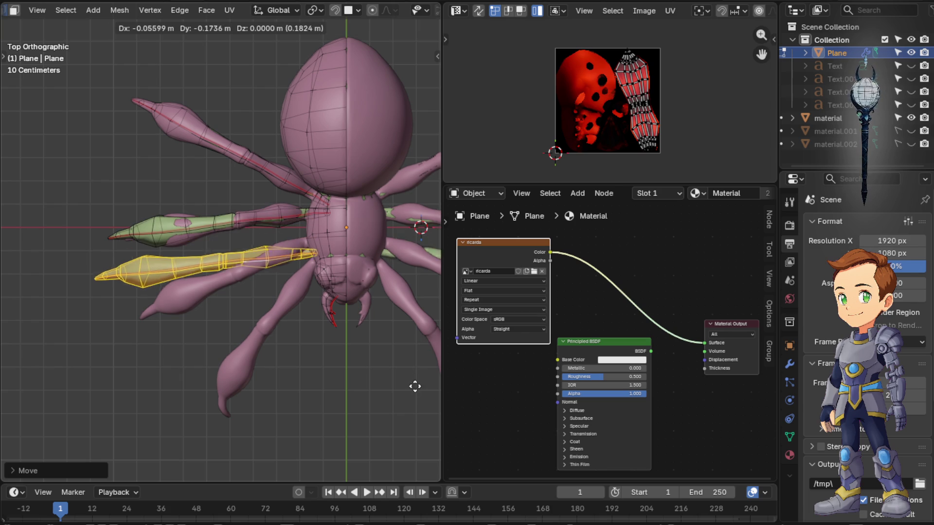
pyautogui.click(425, 391)
pyautogui.press('r')
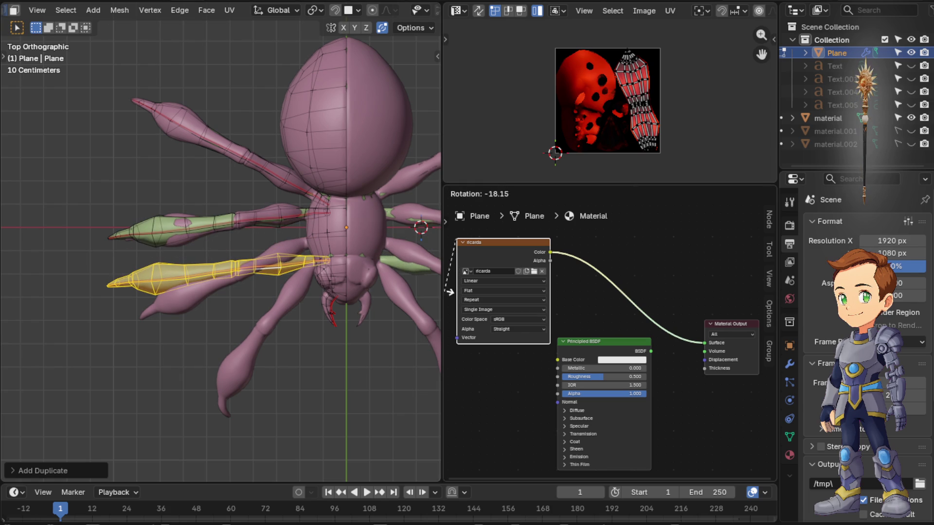
pyautogui.click(757, 290)
pyautogui.press('r')
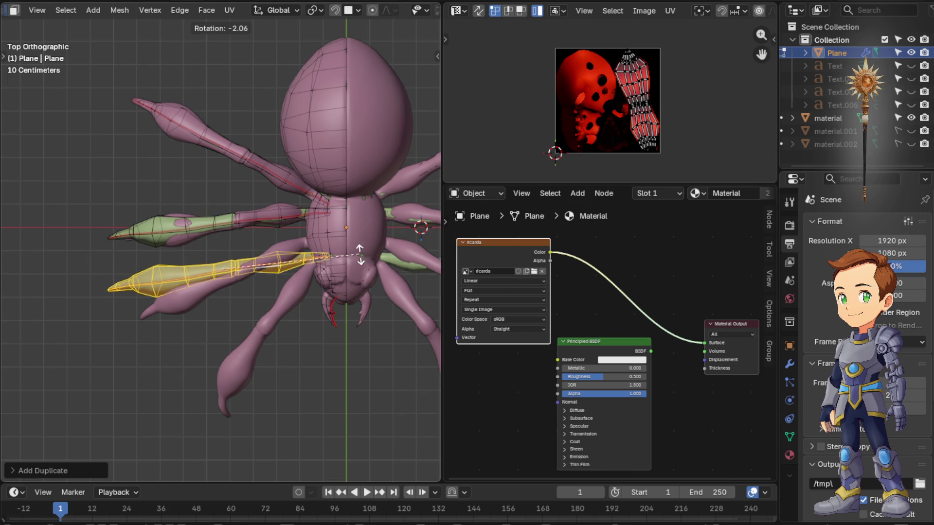
pyautogui.click(339, 225)
pyautogui.hotkey('ctrl', 'space')
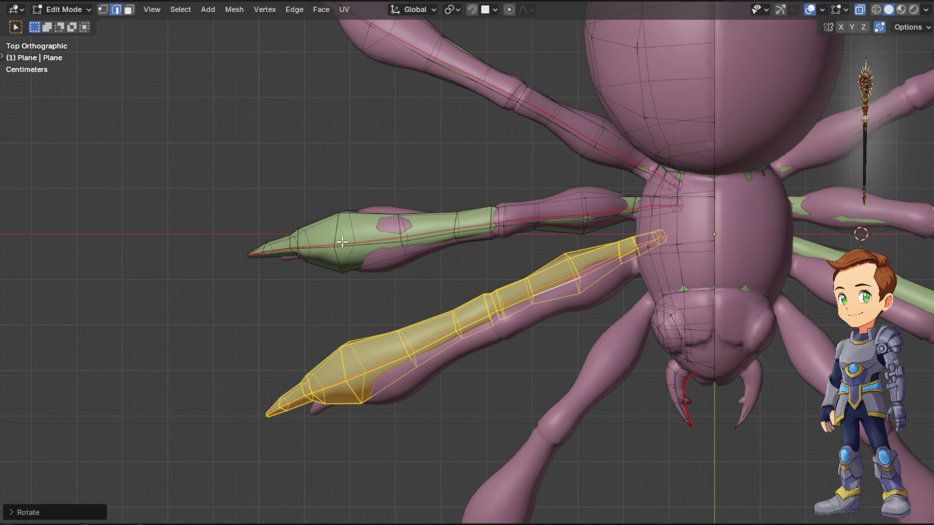
# Move the leg copy roughly onto the second left leg and reselect the whole copy mesh with L
pyautogui.press('space')
pyautogui.moveTo(607, 328); pyautogui.dragTo(555, 297, button='middle')
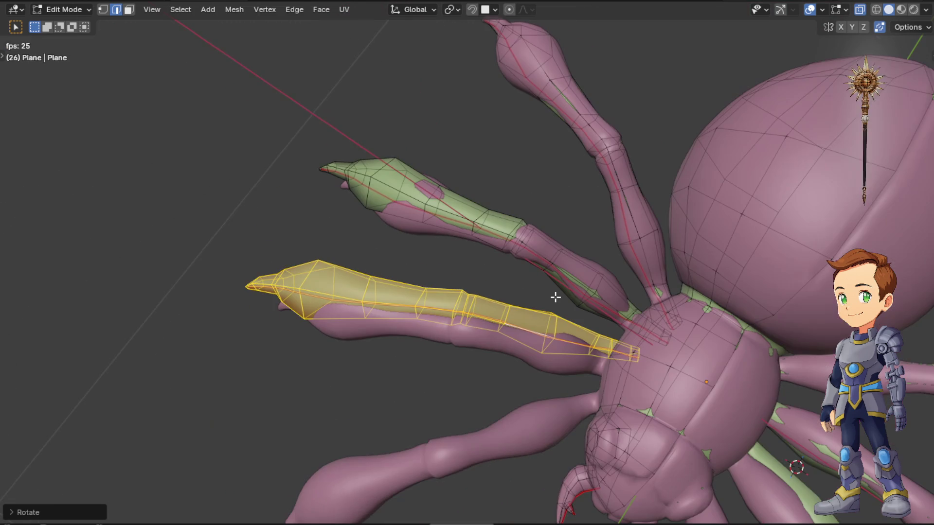
pyautogui.press('KP_7')
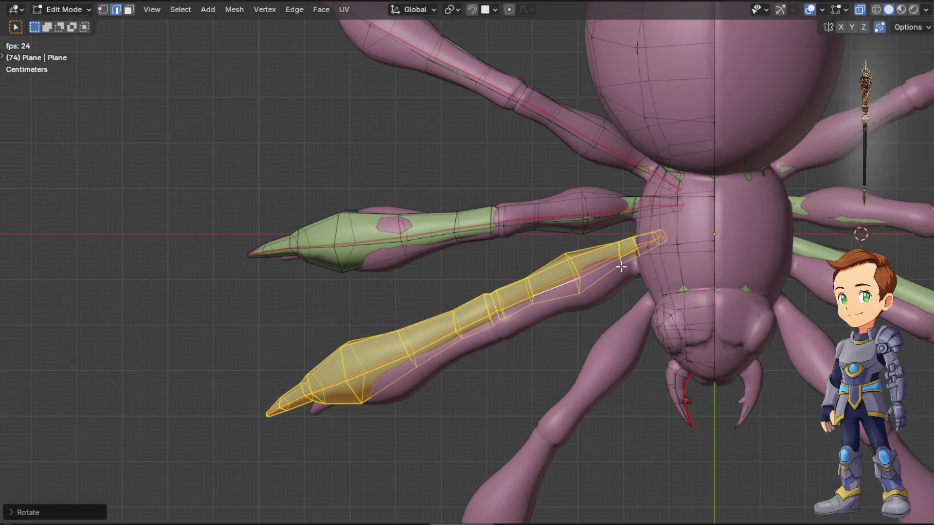
pyautogui.keyDown('shift'); pyautogui.moveTo(623, 268); pyautogui.dragTo(495, 233, button='middle'); pyautogui.keyUp('shift')
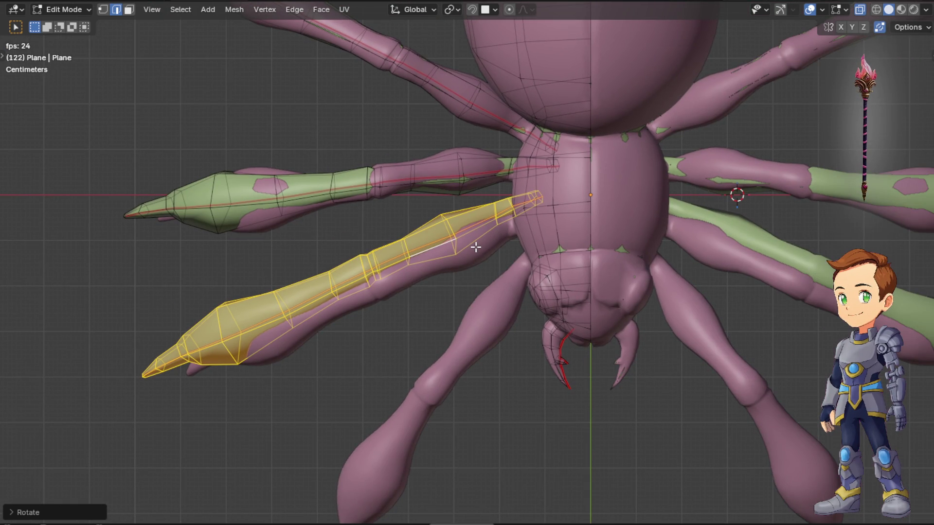
pyautogui.press('g')
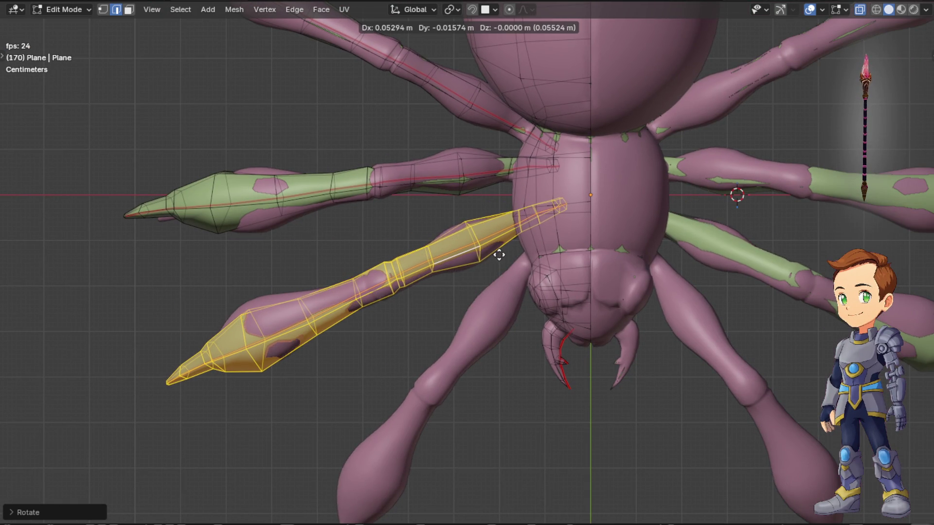
pyautogui.click(495, 253)
pyautogui.click(493, 255)
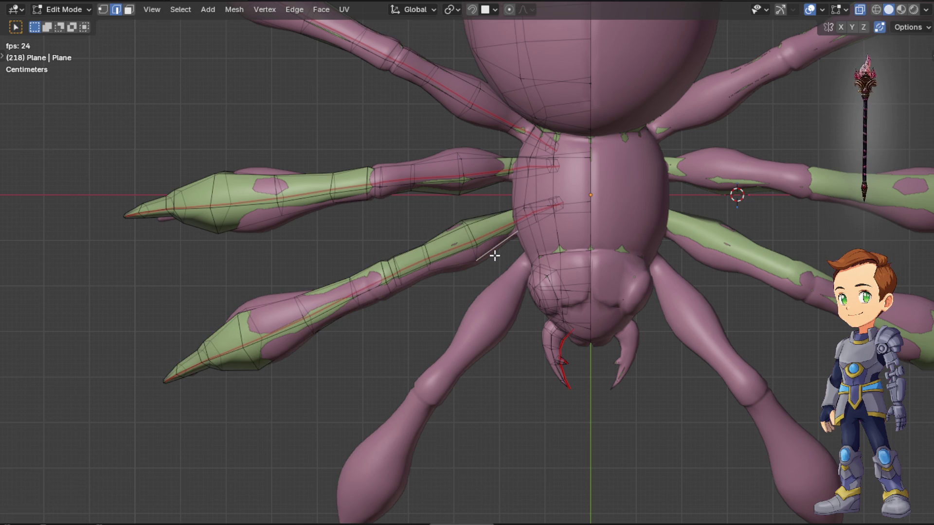
pyautogui.hotkey('ctrl', 'e')
pyautogui.press('Escape')
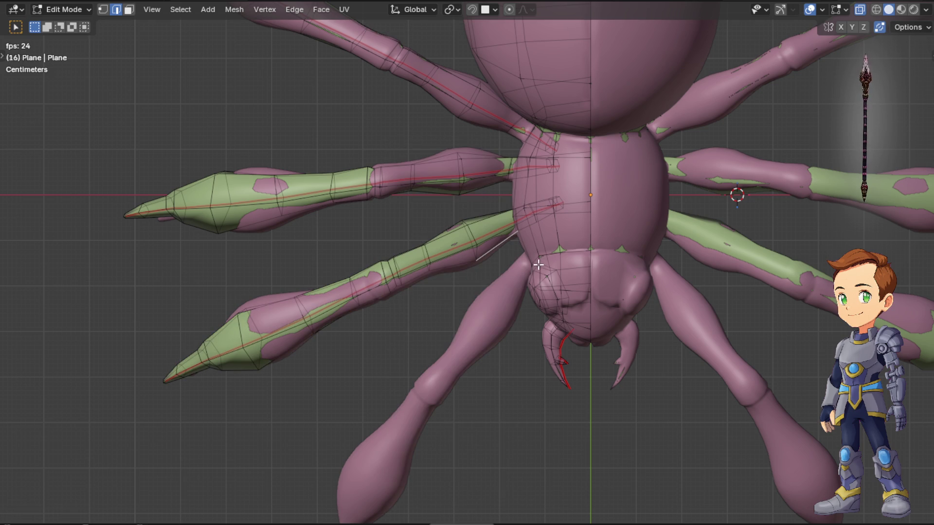
pyautogui.press('l')
# Fine-tune the copy with small moves and a slight rotation so it lies along the second leg
pyautogui.press('g')
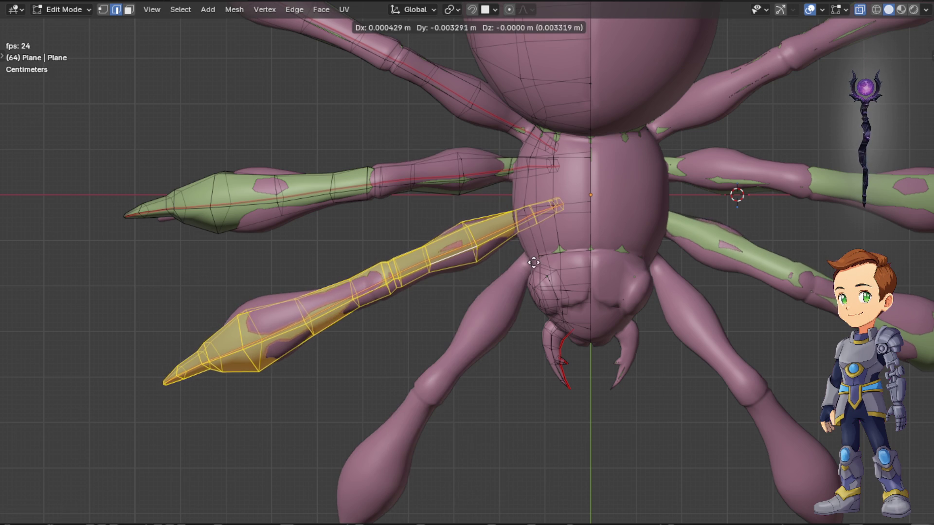
pyautogui.click(537, 267)
pyautogui.press('r')
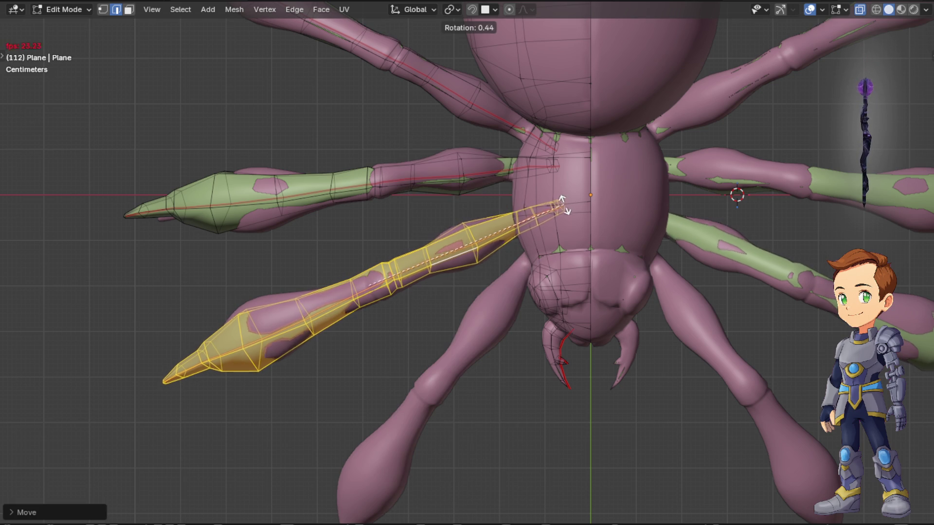
pyautogui.click(564, 210)
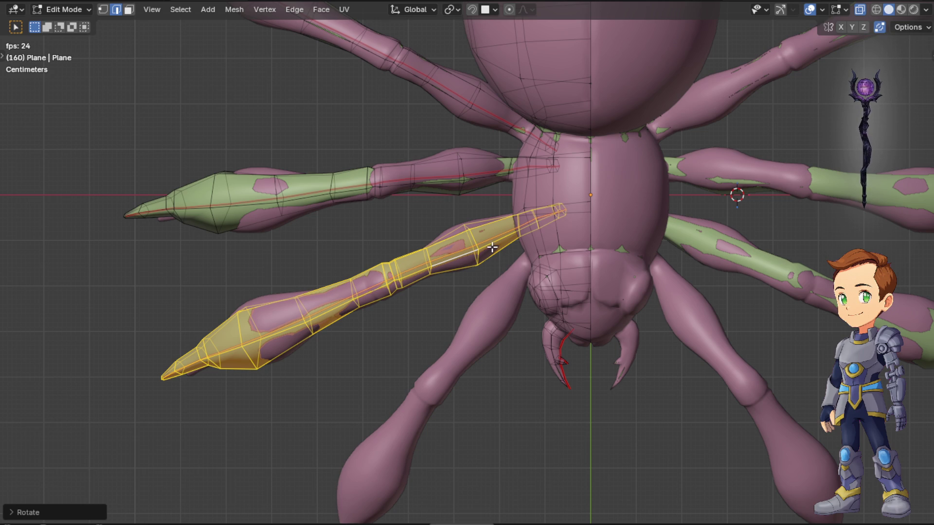
pyautogui.press('g')
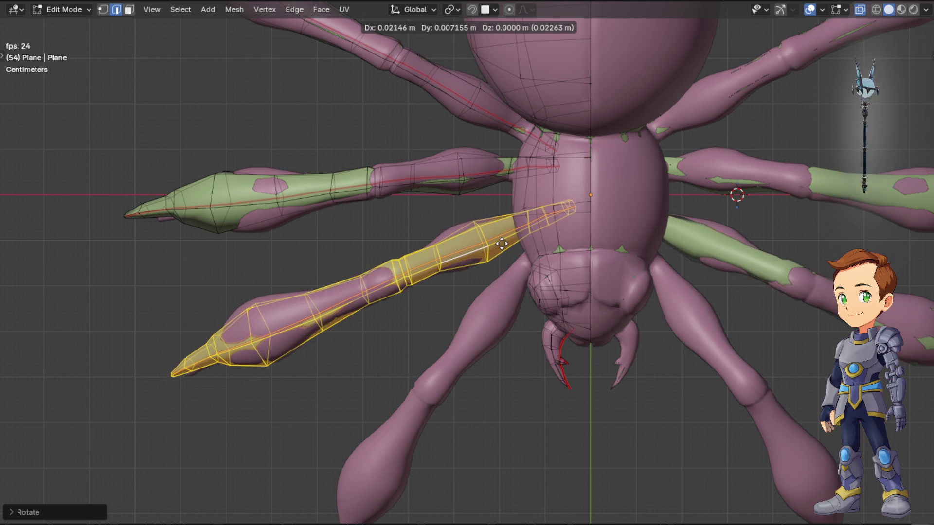
pyautogui.click(502, 243)
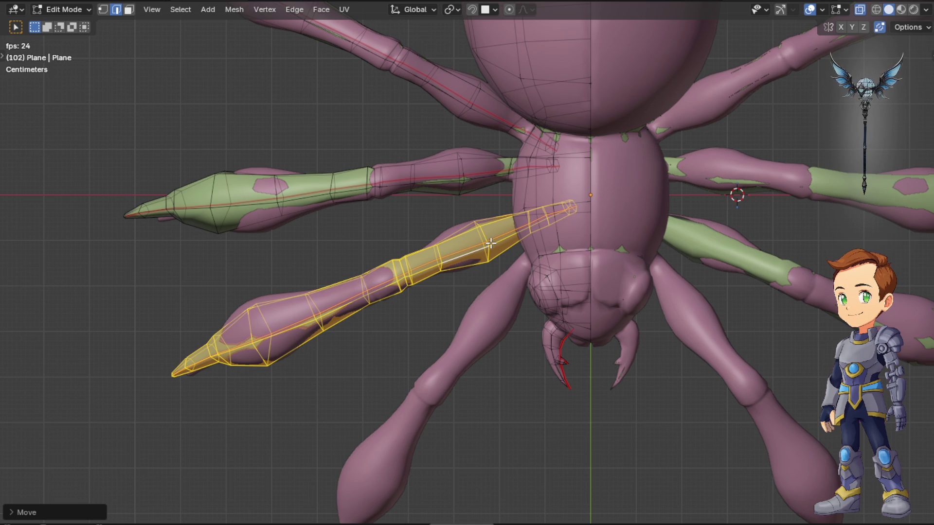
pyautogui.moveTo(493, 244)
pyautogui.mouseDown(button='middle')
pyautogui.moveTo(524, 237)
pyautogui.moveTo(493, 111)
pyautogui.moveTo(521, 239)
pyautogui.mouseUp(button='middle')
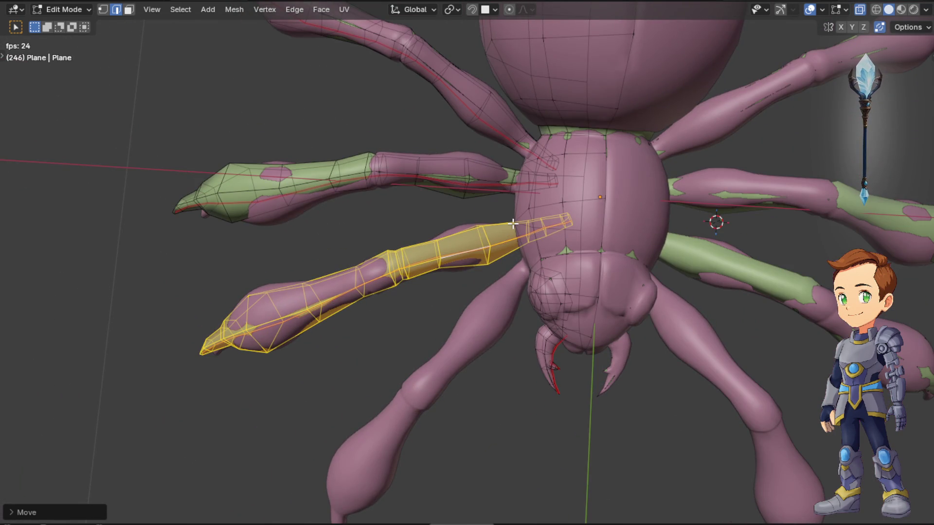
# Shift the selected parts of the copy to follow the lower-left leg, then duplicate it for the next leg
pyautogui.press('KP_7')
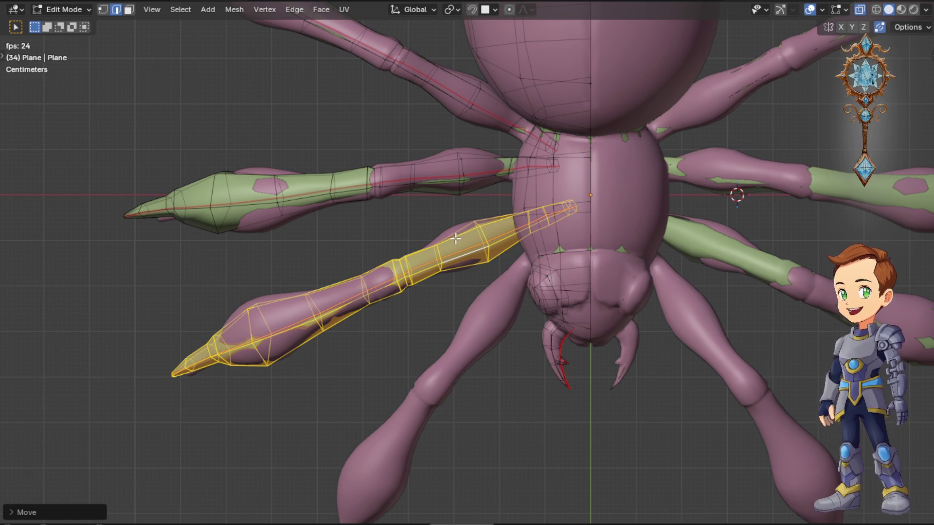
pyautogui.press('g')
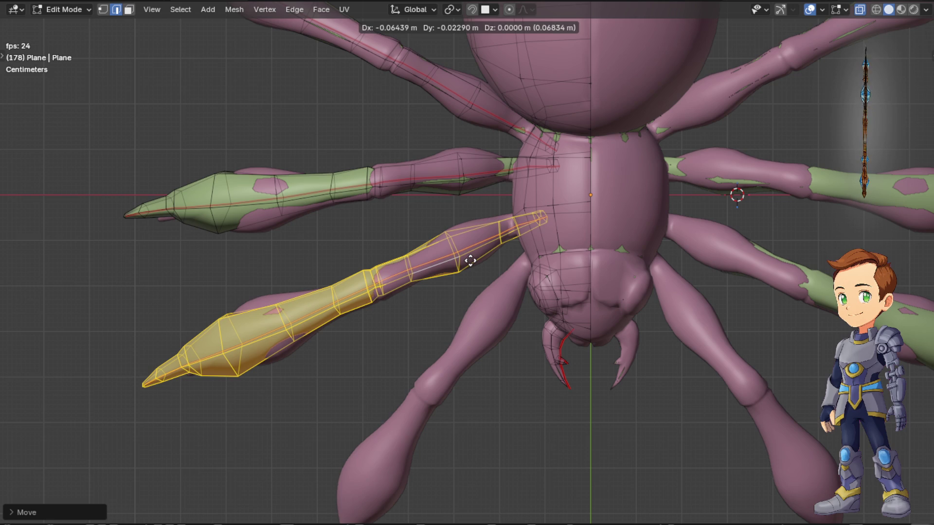
pyautogui.click(471, 261)
pyautogui.press('g')
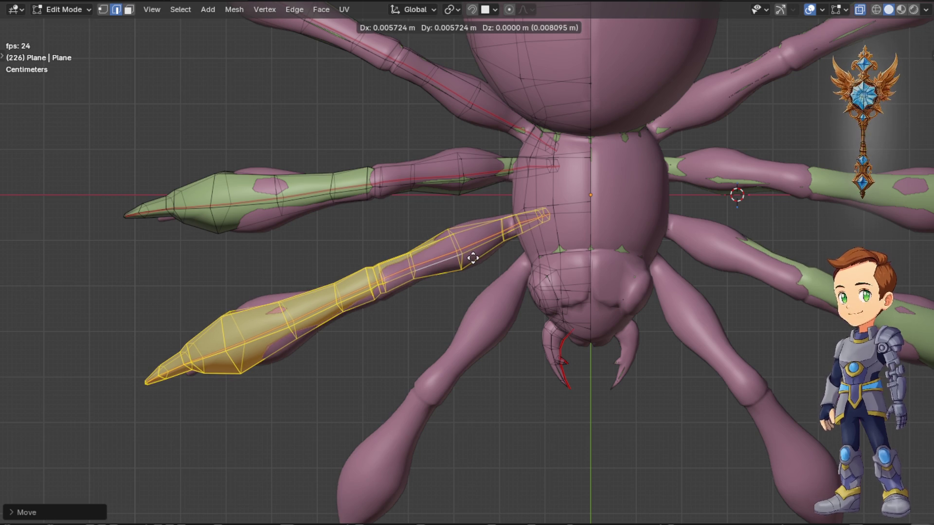
pyautogui.click(471, 260)
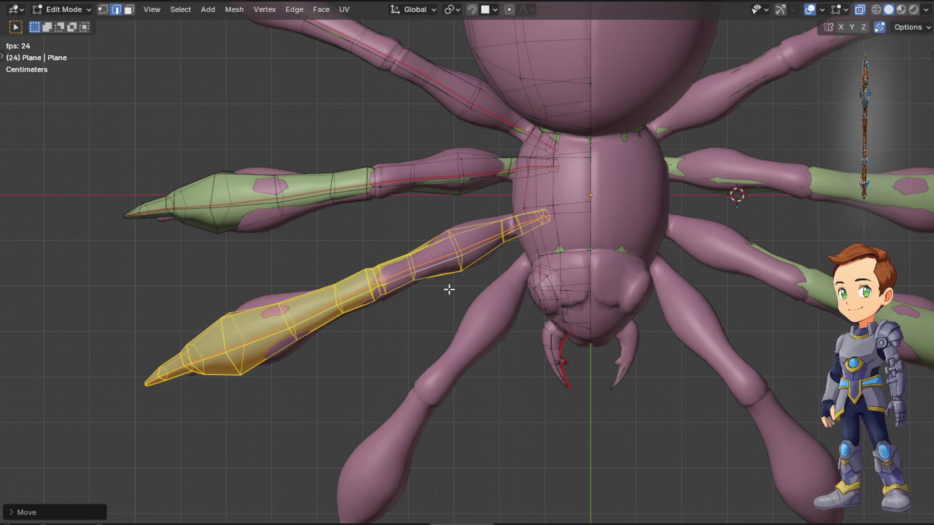
pyautogui.moveTo(665, 324)
pyautogui.mouseDown(button='middle')
pyautogui.moveTo(525, 165)
pyautogui.moveTo(493, 246)
pyautogui.mouseUp(button='middle')
pyautogui.press('KP_7')
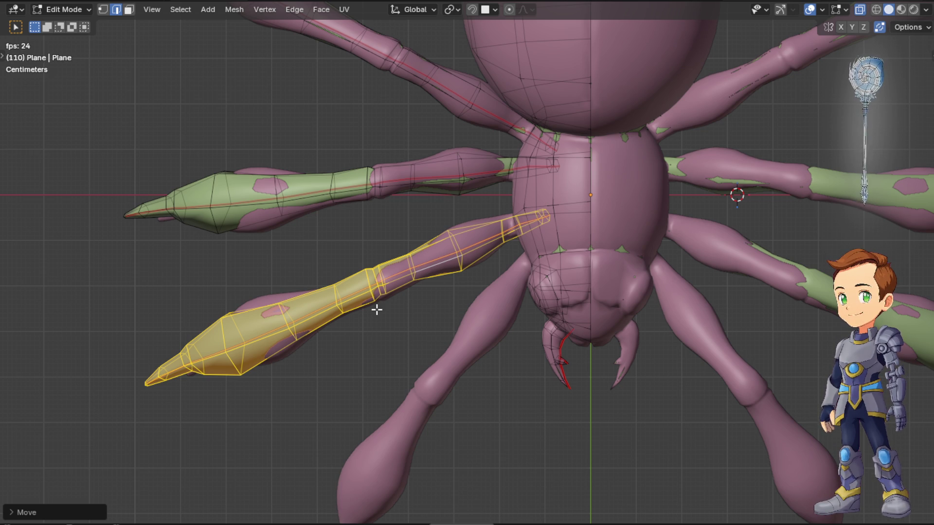
pyautogui.hotkey('shift', 'd')
# Place the new leg copy and rotate and move it to angle down-left along the third left leg
pyautogui.click(433, 385)
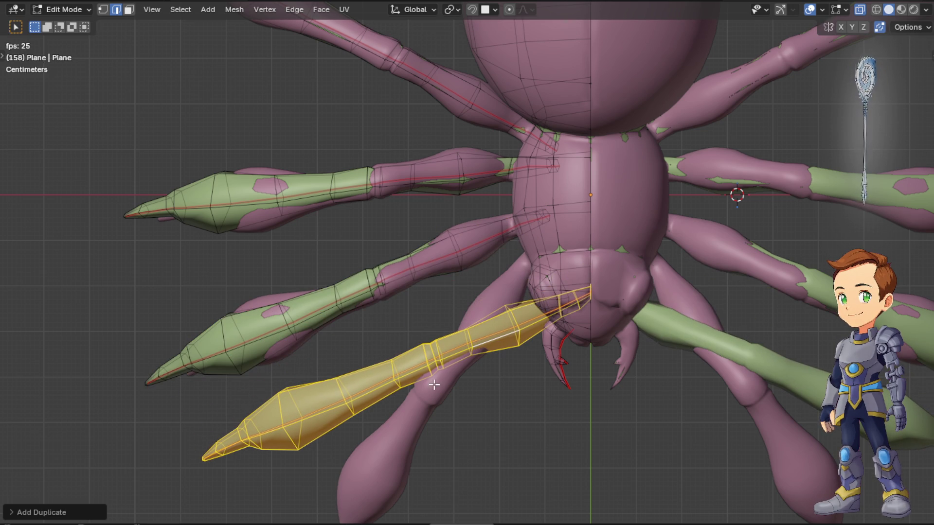
pyautogui.press('r')
pyautogui.click(622, 255)
pyautogui.press('g')
pyautogui.click(588, 291)
pyautogui.press('r')
pyautogui.click(566, 277)
pyautogui.press('g')
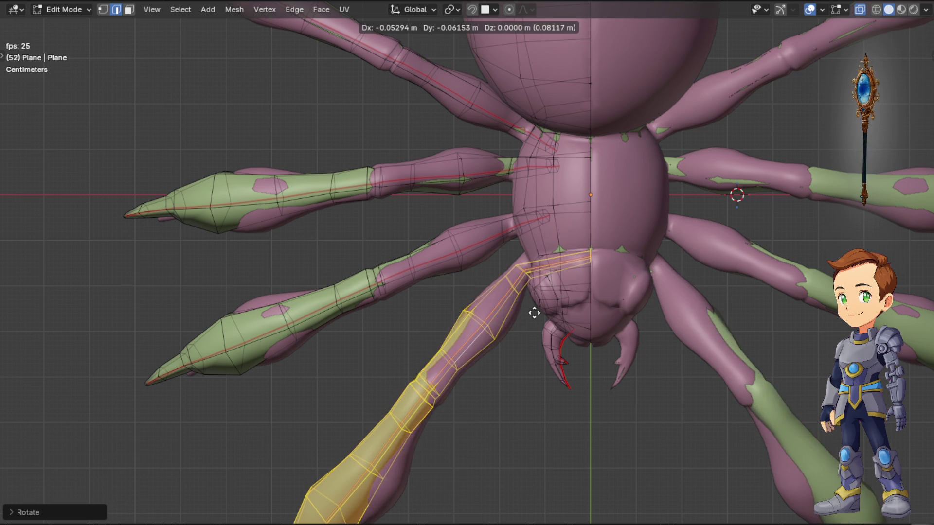
pyautogui.rightClick(564, 272)
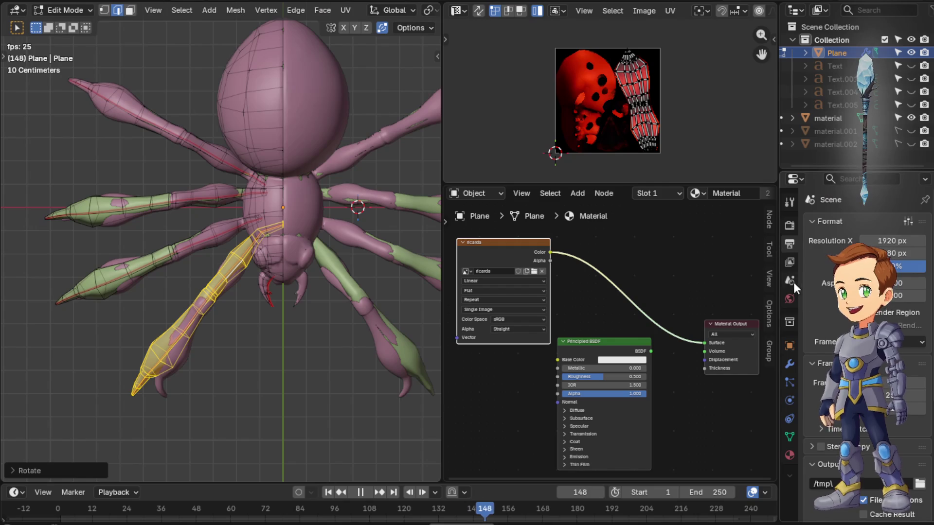
# Stop playback at frame 0, show the Mirror modifier settings, and try then undo a slight leg tilt
pyautogui.press('space')
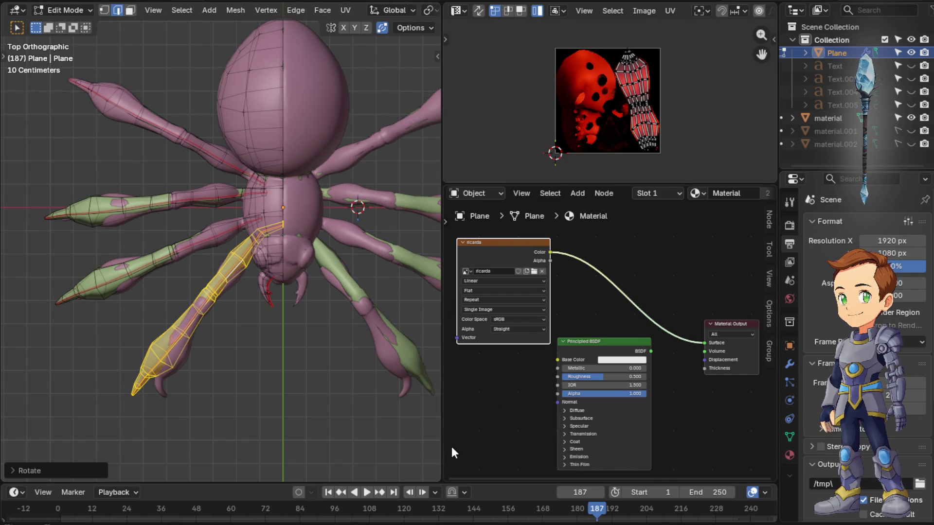
pyautogui.click(57, 509)
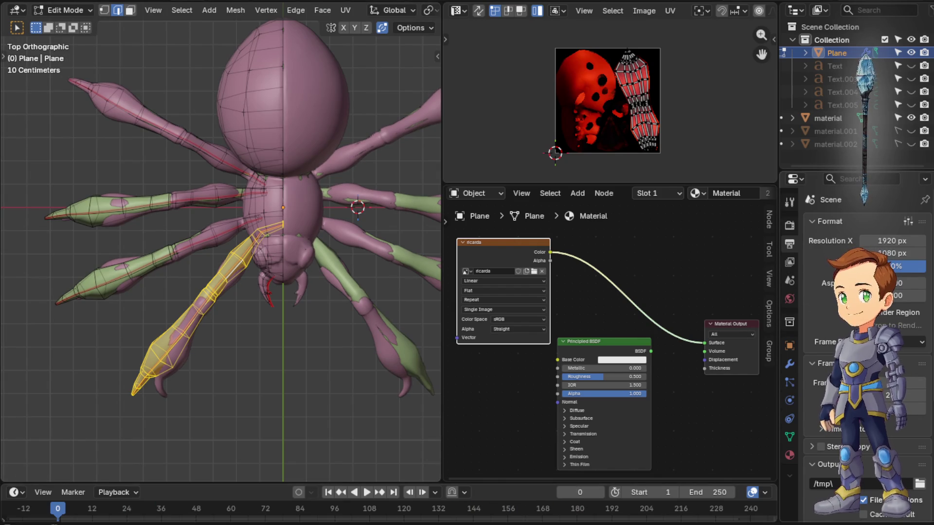
pyautogui.click(791, 366)
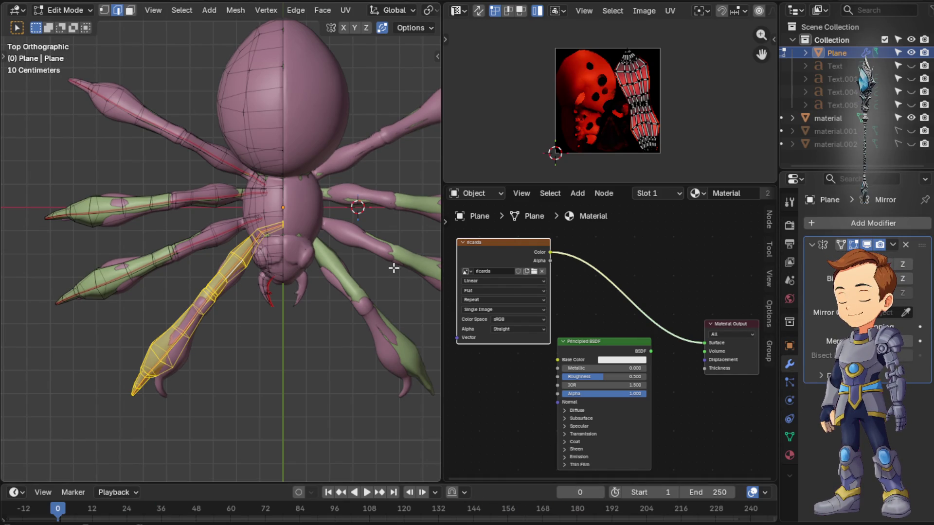
pyautogui.press('r')
pyautogui.click(267, 215)
pyautogui.hotkey('ctrl', 'z')
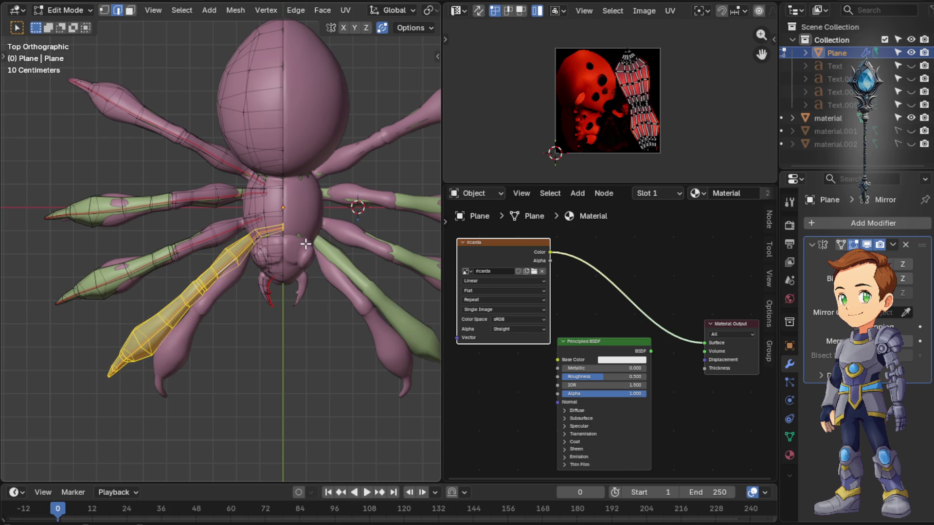
pyautogui.hotkey('ctrl', 'z')
pyautogui.hotkey('ctrl', 'z')
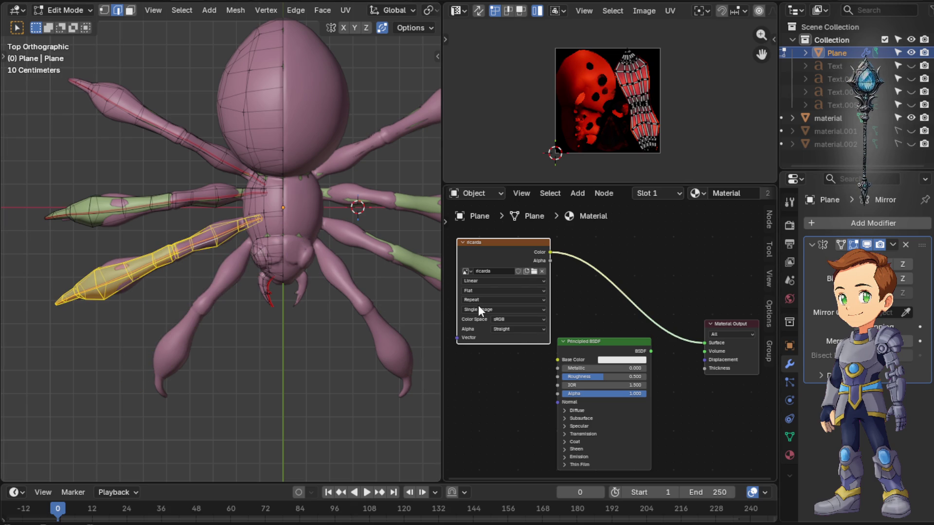
# Duplicate the leg mesh, drop the copy below the original and maximize the 3D view
pyautogui.press('g')
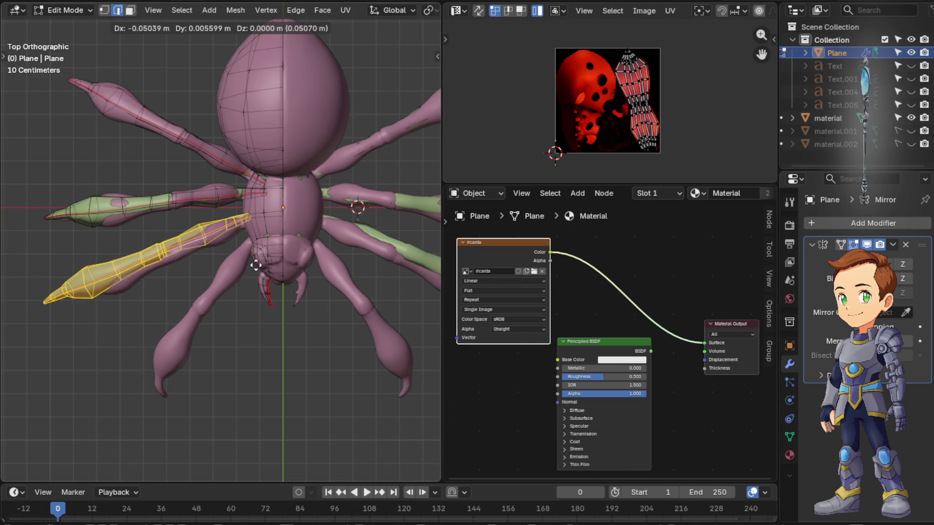
pyautogui.press('Escape')
pyautogui.hotkey('shift', 'd')
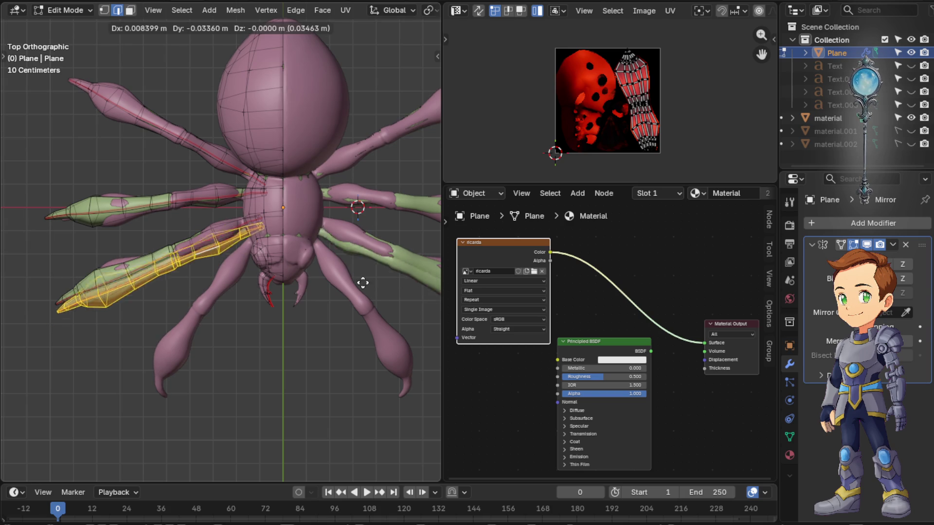
pyautogui.click(381, 304)
pyautogui.hotkey('ctrl', 'space')
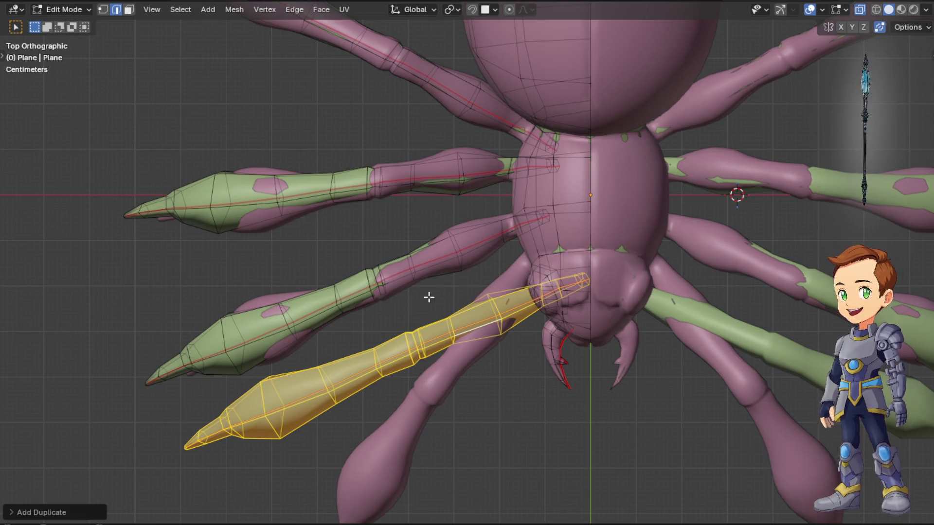
# Rotate and move the fourth leg copy roughly over the rearmost left reference leg
pyautogui.press('r')
pyautogui.click(537, 270)
pyautogui.press('g')
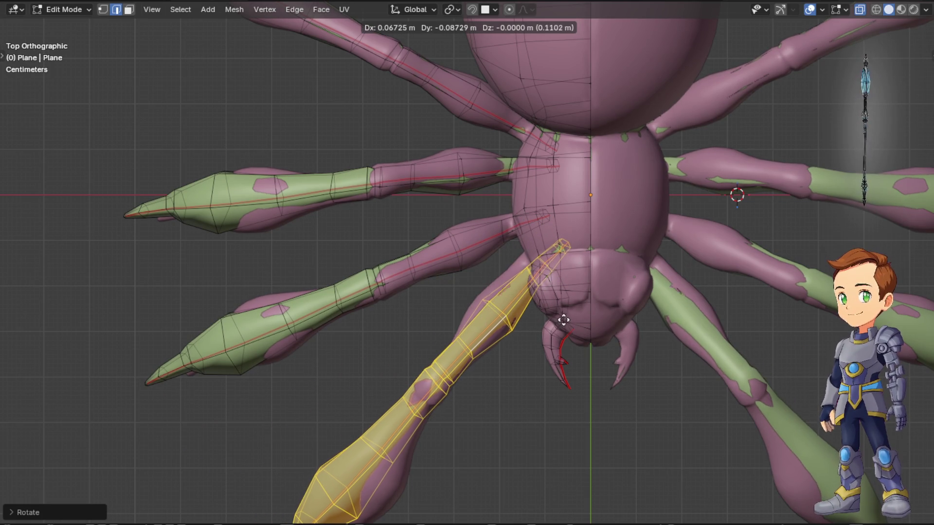
pyautogui.click(564, 319)
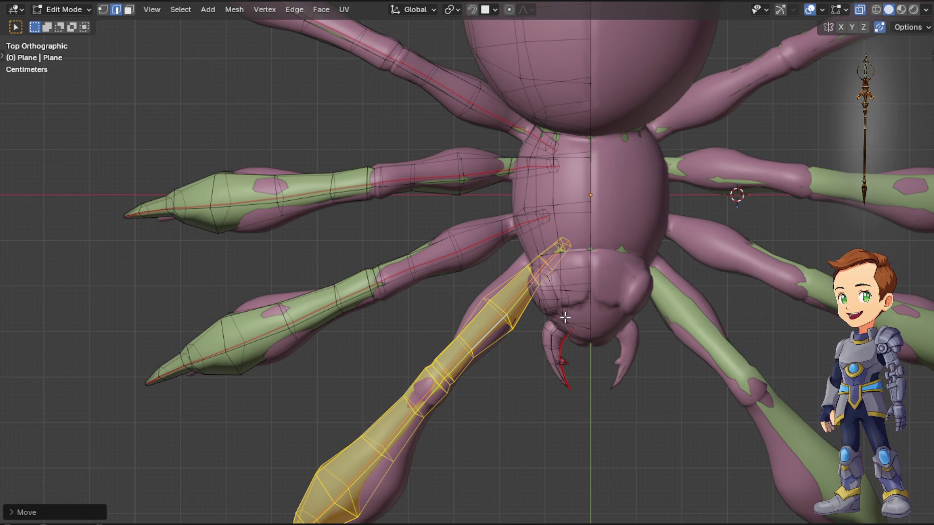
pyautogui.scroll(-2, 464, 359)
pyautogui.scroll(2, 464, 358)
pyautogui.press('g')
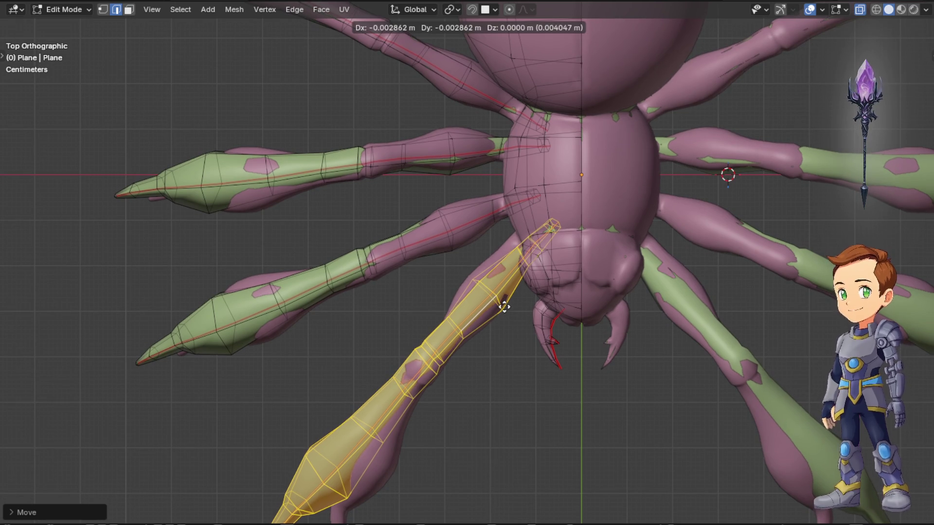
pyautogui.press('Escape')
pyautogui.click(594, 314)
# Nudge the copy into its final fit, then check the whole spider in perspective via Object Mode and back
pyautogui.press('g')
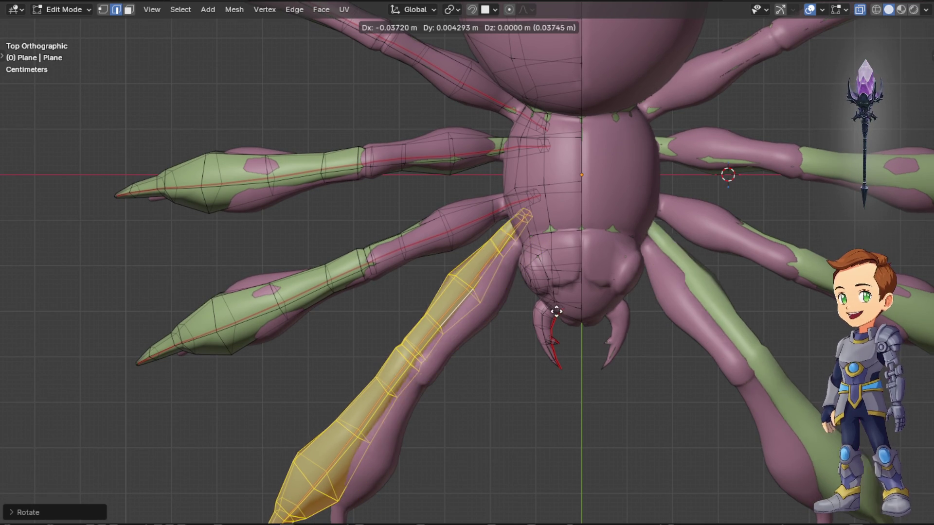
pyautogui.click(557, 334)
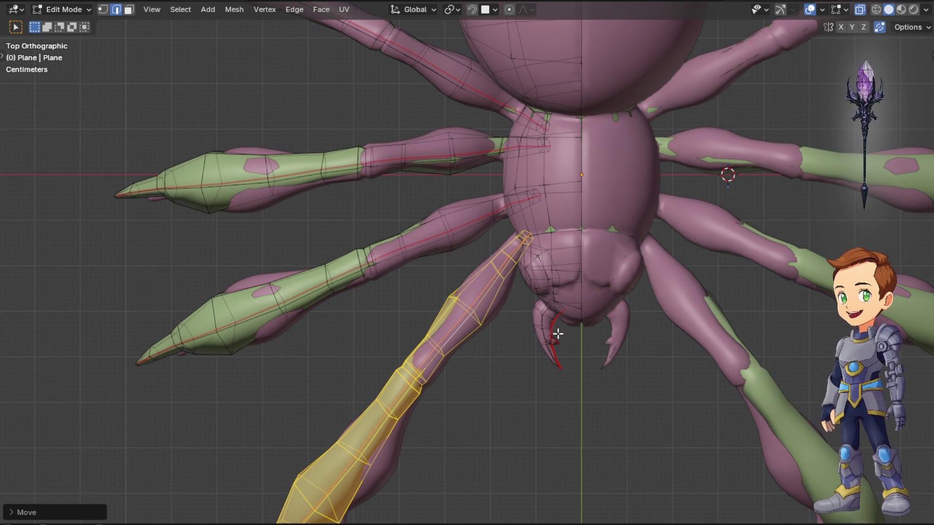
pyautogui.click(626, 334)
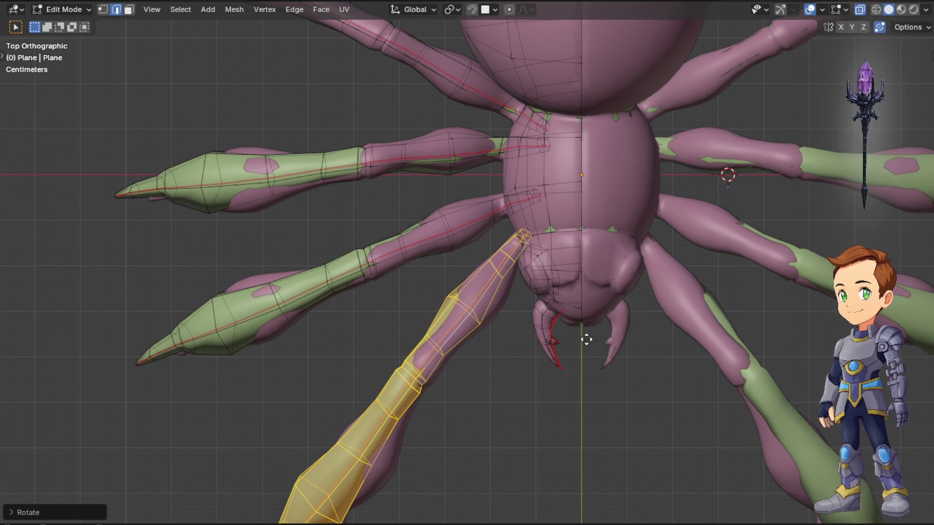
pyautogui.press('g')
pyautogui.click(589, 340)
pyautogui.scroll(-2, 569, 348)
pyautogui.moveTo(569, 348)
pyautogui.mouseDown(button='middle')
pyautogui.moveTo(528, 309)
pyautogui.moveTo(529, 188)
pyautogui.moveTo(553, 192)
pyautogui.moveTo(611, 231)
pyautogui.moveTo(663, 317)
pyautogui.moveTo(631, 262)
pyautogui.moveTo(644, 275)
pyautogui.mouseUp(button='middle')
pyautogui.press('Tab')
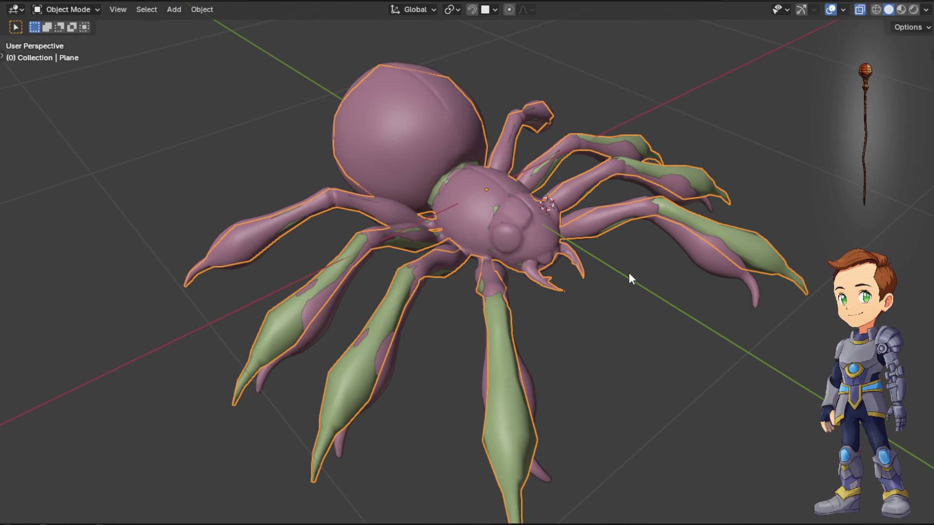
pyautogui.press('Tab')
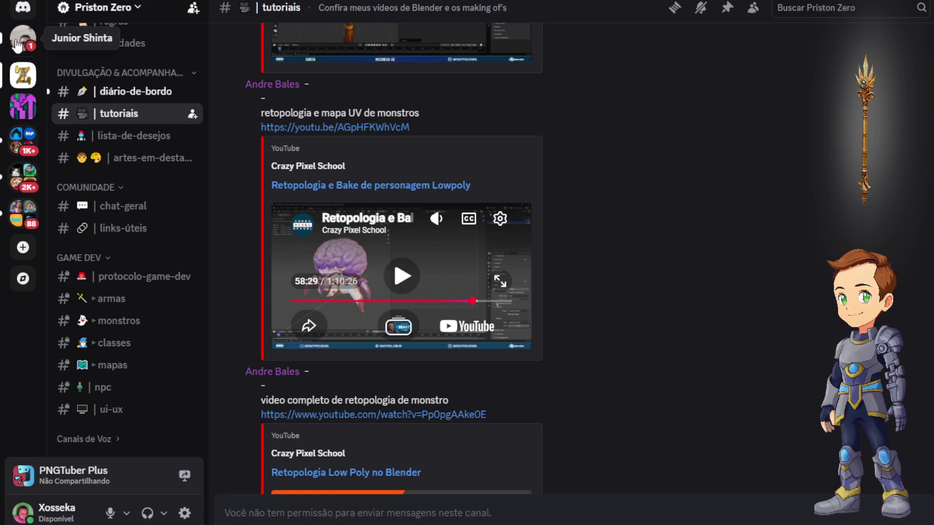
# Switch from the tutorials channel to a direct message conversation in Discord
pyautogui.click(33, 42)
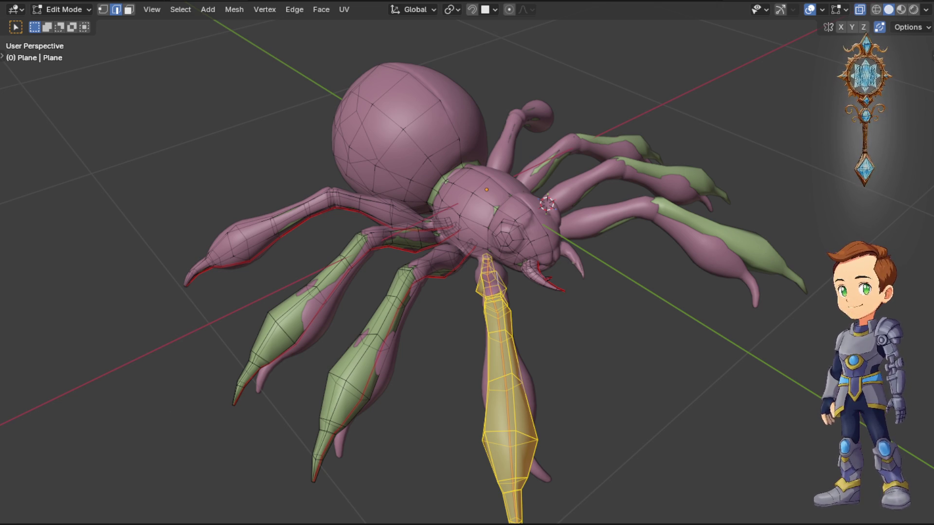
# Inspect the legs from top and side views, briefly leaving and re-entering Edit Mode to see the full spider
pyautogui.moveTo(566, 267); pyautogui.dragTo(523, 293, button='middle')
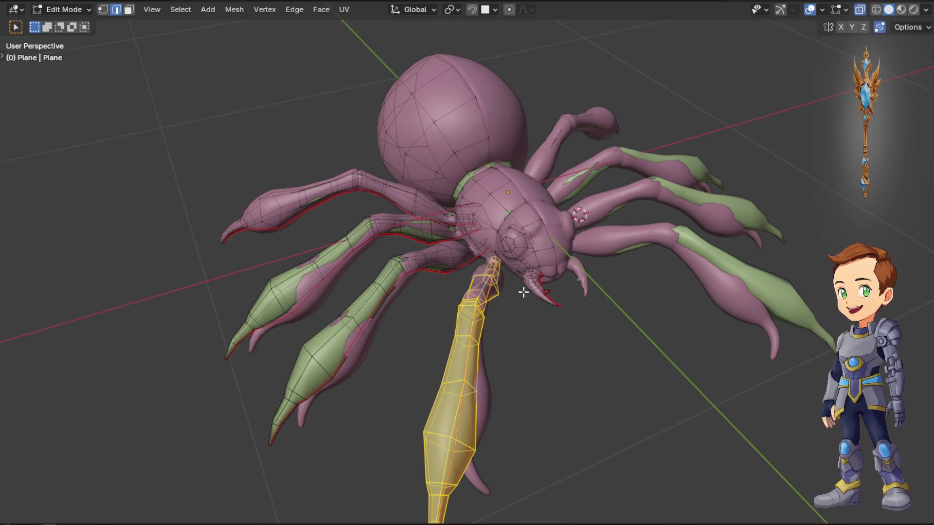
pyautogui.press('KP_7')
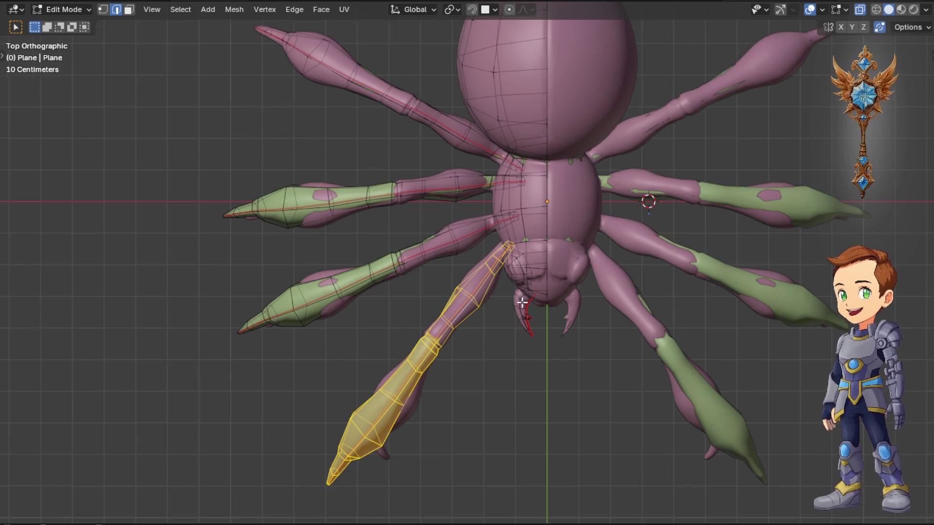
pyautogui.scroll(-4, 511, 295)
pyautogui.moveTo(521, 293)
pyautogui.mouseDown(button='middle')
pyautogui.moveTo(528, 213)
pyautogui.moveTo(518, 141)
pyautogui.moveTo(486, 206)
pyautogui.moveTo(594, 223)
pyautogui.moveTo(579, 263)
pyautogui.moveTo(588, 283)
pyautogui.moveTo(590, 258)
pyautogui.moveTo(522, 259)
pyautogui.moveTo(548, 268)
pyautogui.moveTo(568, 267)
pyautogui.moveTo(431, 265)
pyautogui.moveTo(494, 270)
pyautogui.moveTo(567, 313)
pyautogui.moveTo(533, 340)
pyautogui.moveTo(456, 283)
pyautogui.moveTo(524, 286)
pyautogui.mouseUp(button='middle')
pyautogui.press('Tab')
pyautogui.press('Tab')
pyautogui.scroll(3, 569, 267)
pyautogui.scroll(-4, 569, 268)
pyautogui.press('Tab')
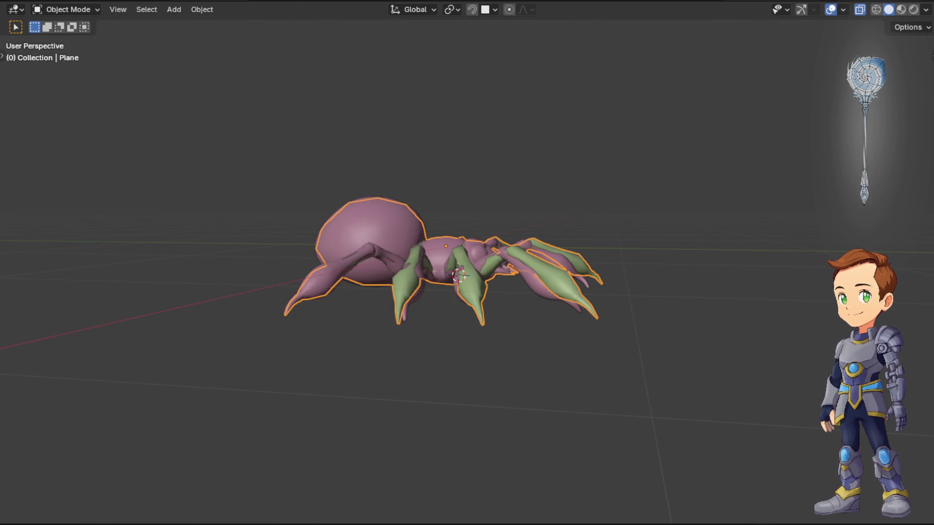
pyautogui.moveTo(423, 274)
pyautogui.mouseDown(button='middle')
pyautogui.moveTo(309, 267)
pyautogui.moveTo(433, 247)
pyautogui.mouseUp(button='middle')
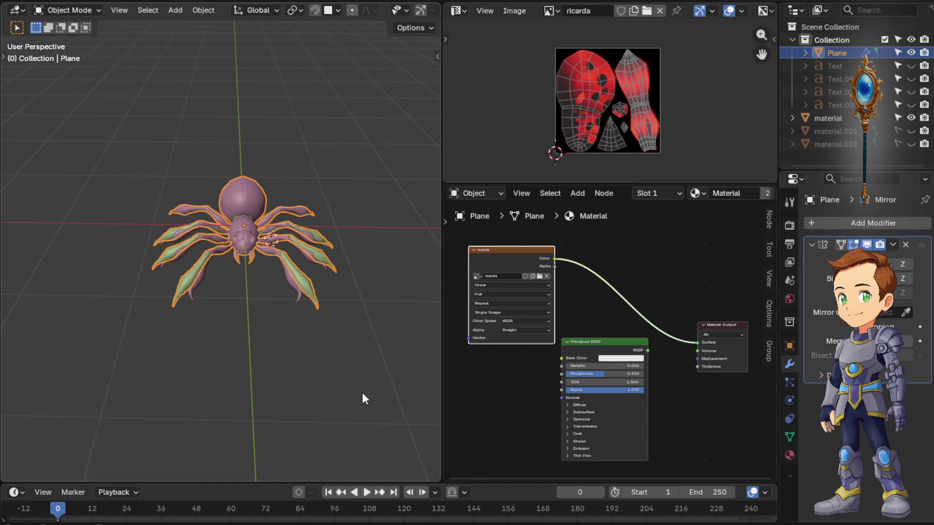
# Hide the material reference object in the Outliner, inspect the spider from above and below, and select the Plane mesh
pyautogui.click(911, 118)
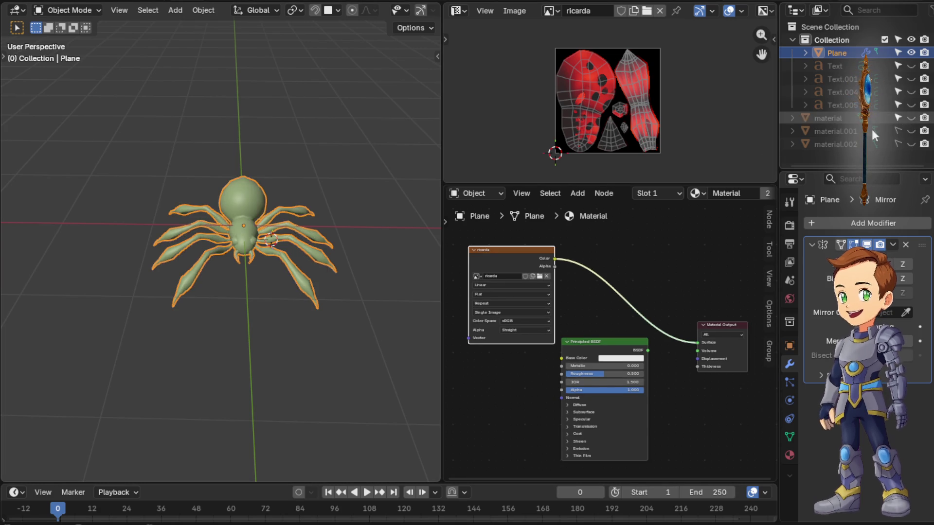
pyautogui.moveTo(316, 259)
pyautogui.mouseDown(button='middle')
pyautogui.moveTo(328, 314)
pyautogui.moveTo(365, 235)
pyautogui.moveTo(376, 176)
pyautogui.moveTo(229, 261)
pyautogui.moveTo(289, 326)
pyautogui.mouseUp(button='middle')
pyautogui.press('Tab')
pyautogui.press('Tab')
pyautogui.scroll(3, 266, 246)
pyautogui.moveTo(266, 247)
pyautogui.mouseDown(button='middle')
pyautogui.moveTo(162, 165)
pyautogui.moveTo(203, 121)
pyautogui.moveTo(210, 220)
pyautogui.moveTo(290, 164)
pyautogui.moveTo(195, 183)
pyautogui.moveTo(156, 240)
pyautogui.moveTo(147, 348)
pyautogui.moveTo(223, 250)
pyautogui.moveTo(140, 343)
pyautogui.moveTo(170, 312)
pyautogui.moveTo(207, 242)
pyautogui.moveTo(39, 290)
pyautogui.moveTo(280, 252)
pyautogui.mouseUp(button='middle')
pyautogui.scroll(2, 168, 245)
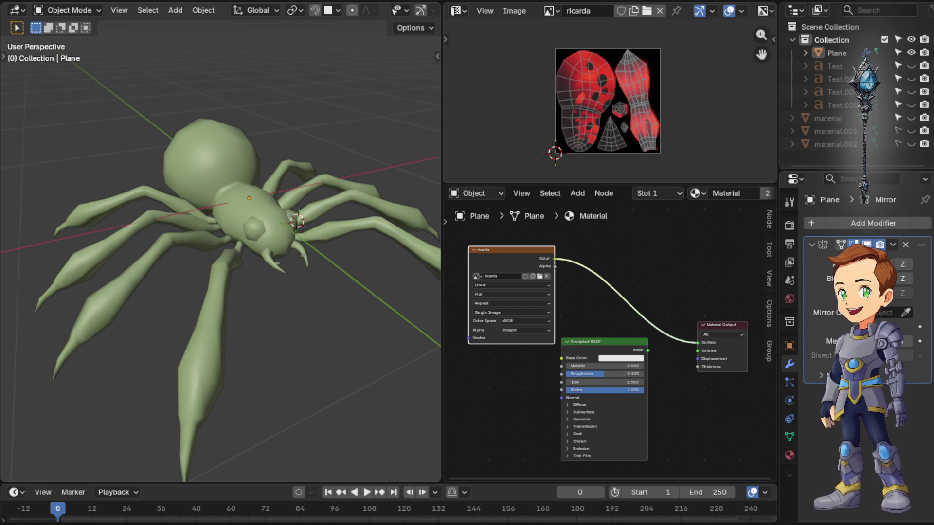
pyautogui.click(212, 365)
pyautogui.scroll(-3, 293, 325)
# Orbit around the spider to view it from above, the front, the side and behind
pyautogui.moveTo(294, 325)
pyautogui.mouseDown(button='middle')
pyautogui.moveTo(356, 348)
pyautogui.moveTo(184, 390)
pyautogui.moveTo(329, 301)
pyautogui.mouseUp(button='middle')
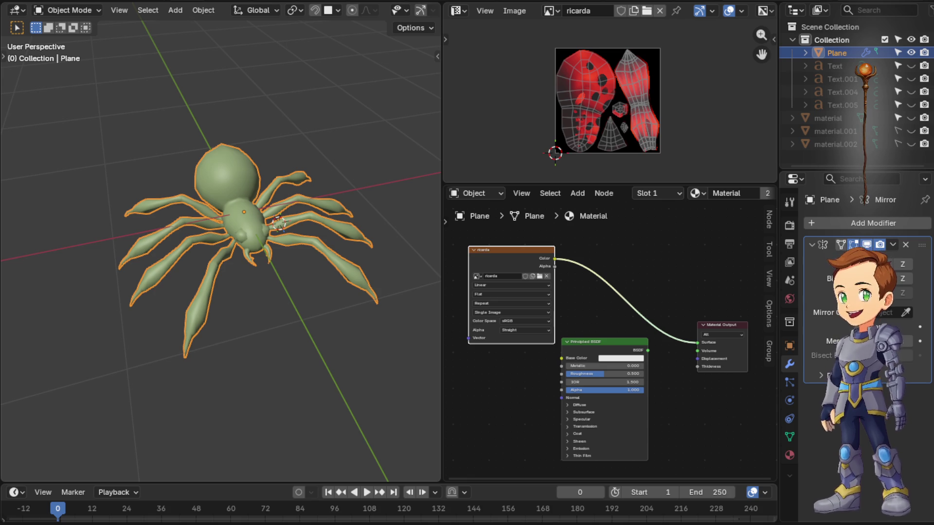
pyautogui.moveTo(235, 321)
pyautogui.mouseDown(button='middle')
pyautogui.moveTo(361, 315)
pyautogui.moveTo(247, 278)
pyautogui.moveTo(231, 322)
pyautogui.moveTo(254, 252)
pyautogui.moveTo(230, 322)
pyautogui.moveTo(209, 269)
pyautogui.moveTo(367, 291)
pyautogui.mouseUp(button='middle')
pyautogui.scroll(2, 254, 252)
pyautogui.scroll(2, 243, 242)
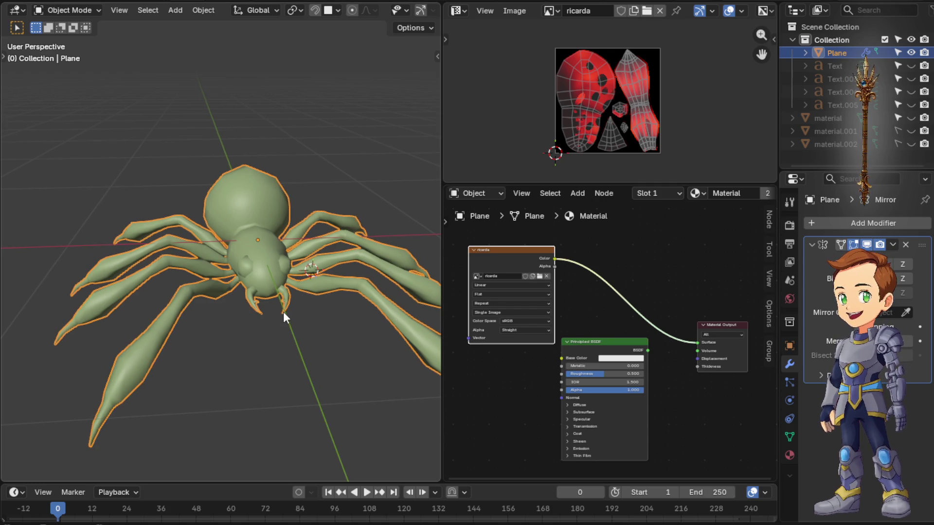
pyautogui.moveTo(284, 311); pyautogui.dragTo(340, 327, button='middle')
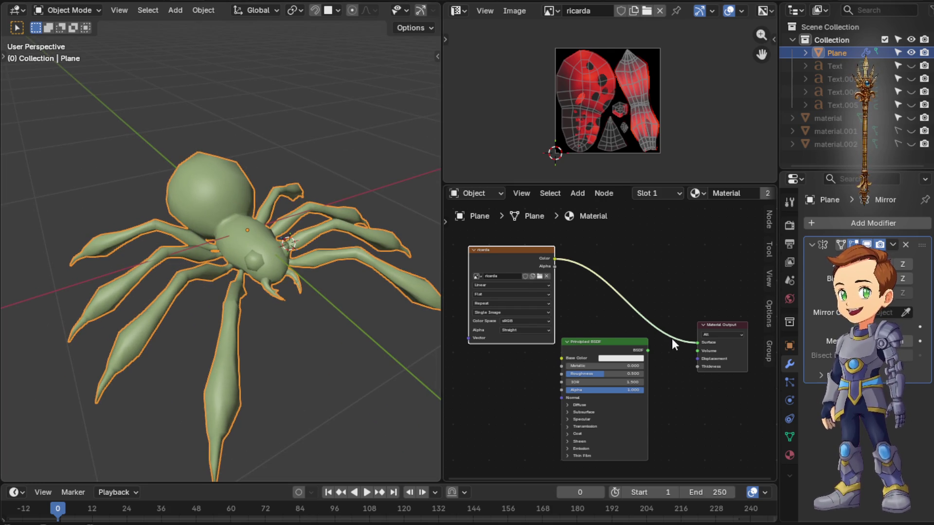
pyautogui.scroll(-3, 239, 268)
pyautogui.scroll(-1, 246, 270)
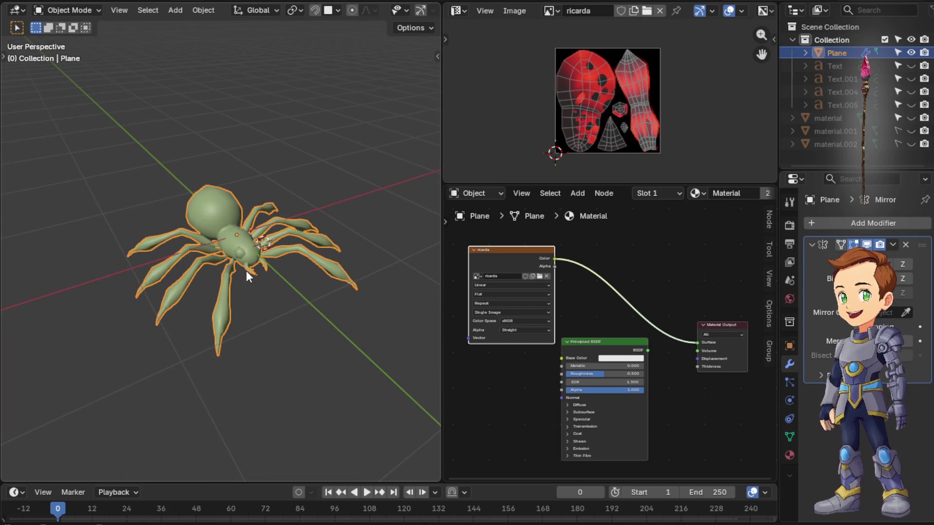
pyautogui.scroll(3, 274, 277)
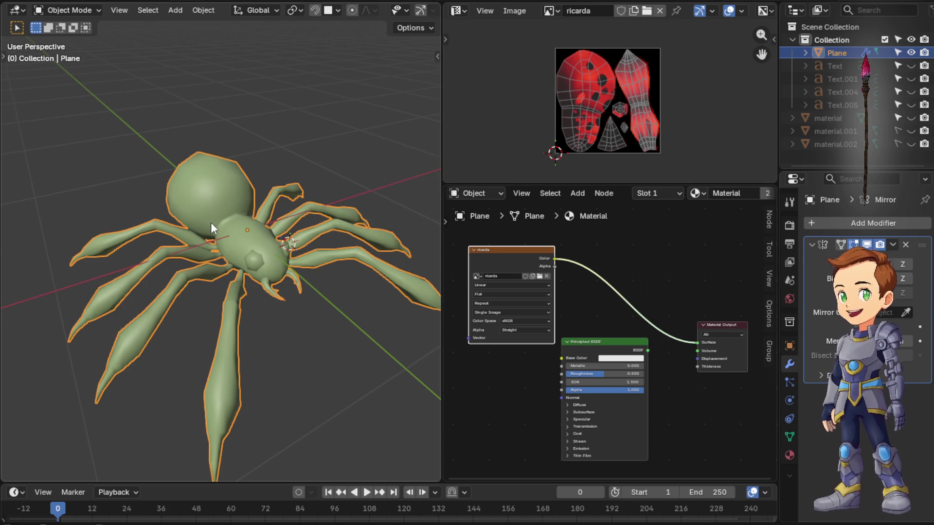
pyautogui.scroll(-3, 211, 223)
pyautogui.moveTo(248, 209)
pyautogui.mouseDown(button='middle')
pyautogui.moveTo(225, 224)
pyautogui.moveTo(284, 237)
pyautogui.mouseUp(button='middle')
pyautogui.scroll(4, 205, 214)
pyautogui.moveTo(206, 214)
pyautogui.mouseDown(button='middle')
pyautogui.moveTo(205, 147)
pyautogui.moveTo(232, 172)
pyautogui.mouseUp(button='middle')
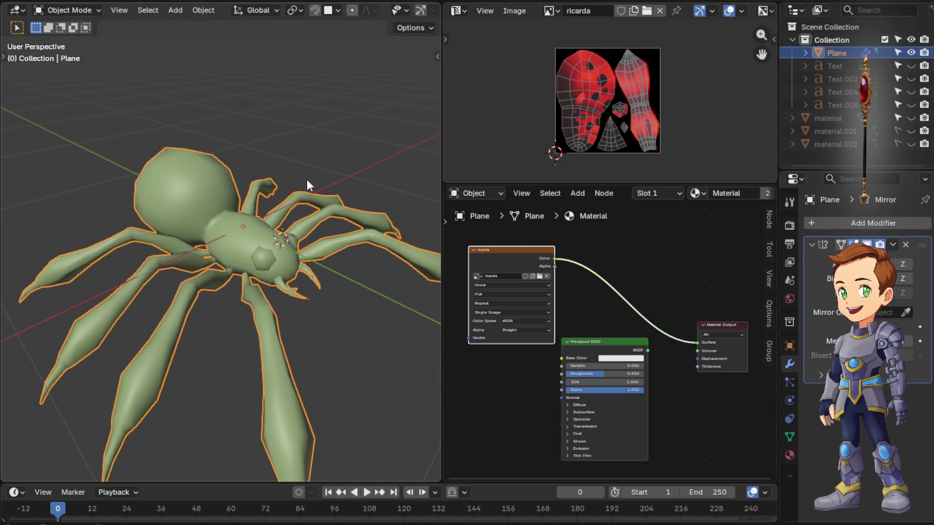
pyautogui.scroll(-3, 309, 180)
pyautogui.moveTo(309, 178)
pyautogui.mouseDown(button='middle')
pyautogui.moveTo(137, 241)
pyautogui.moveTo(239, 273)
pyautogui.moveTo(270, 237)
pyautogui.moveTo(304, 219)
pyautogui.moveTo(310, 231)
pyautogui.moveTo(239, 333)
pyautogui.moveTo(127, 247)
pyautogui.moveTo(54, 276)
pyautogui.moveTo(193, 269)
pyautogui.moveTo(294, 230)
pyautogui.moveTo(153, 192)
pyautogui.moveTo(164, 236)
pyautogui.mouseUp(button='middle')
pyautogui.scroll(-1, 238, 262)
pyautogui.scroll(-3, 238, 263)
pyautogui.moveTo(239, 263)
pyautogui.mouseDown(button='middle')
pyautogui.moveTo(219, 202)
pyautogui.moveTo(296, 20)
pyautogui.moveTo(260, 138)
pyautogui.moveTo(277, 171)
pyautogui.moveTo(374, 236)
pyautogui.moveTo(247, 260)
pyautogui.moveTo(141, 175)
pyautogui.moveTo(115, 85)
pyautogui.moveTo(145, 177)
pyautogui.moveTo(138, 301)
pyautogui.mouseUp(button='middle')
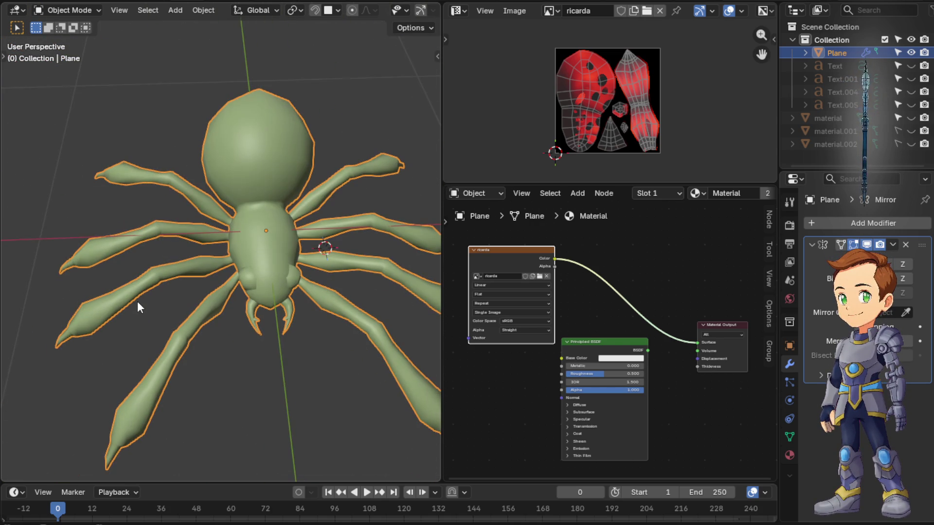
pyautogui.moveTo(258, 215); pyautogui.dragTo(302, 194, button='middle')
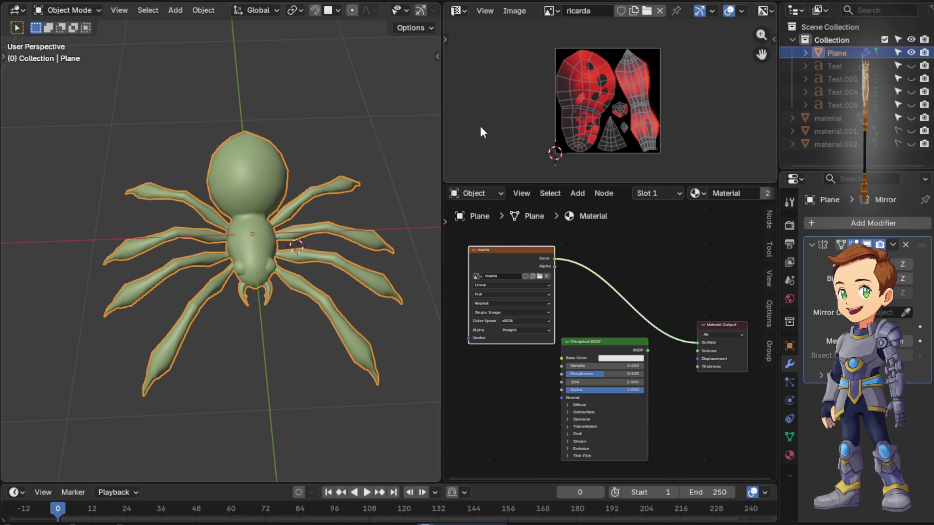
# Widen the Image and Shader editor area by dragging its border left
pyautogui.moveTo(580, 163); pyautogui.dragTo(523, 163)
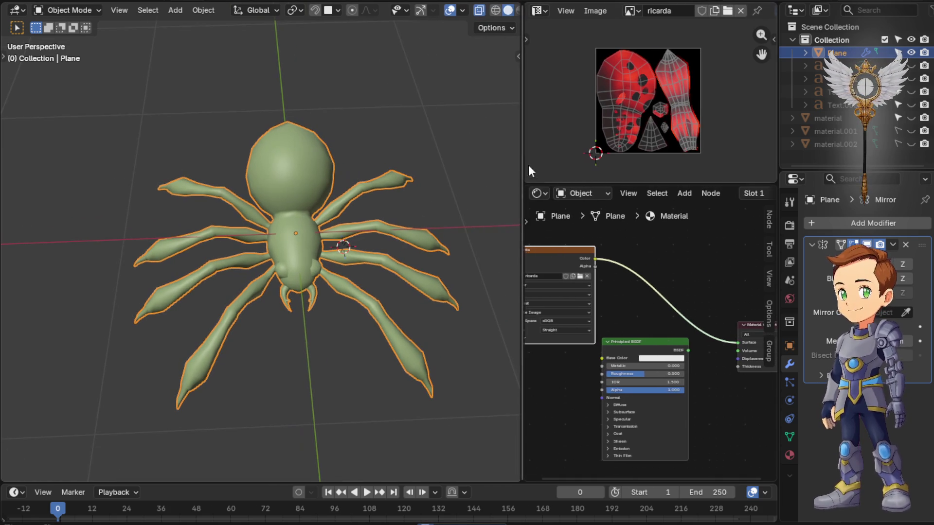
pyautogui.scroll(-1, 634, 245)
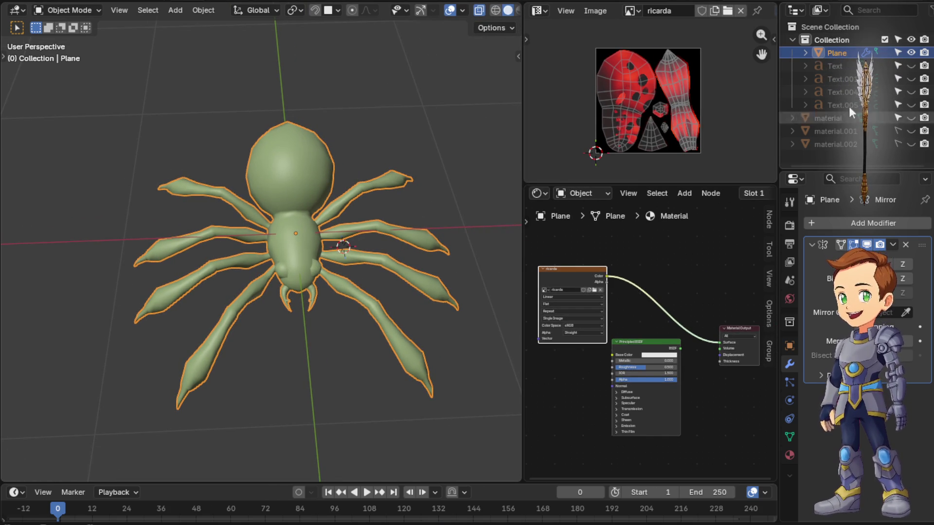
# Delete the leftover Text objects from the Outliner
pyautogui.click(835, 105)
pyautogui.keyDown('shift'); pyautogui.click(839, 71); pyautogui.keyUp('shift')
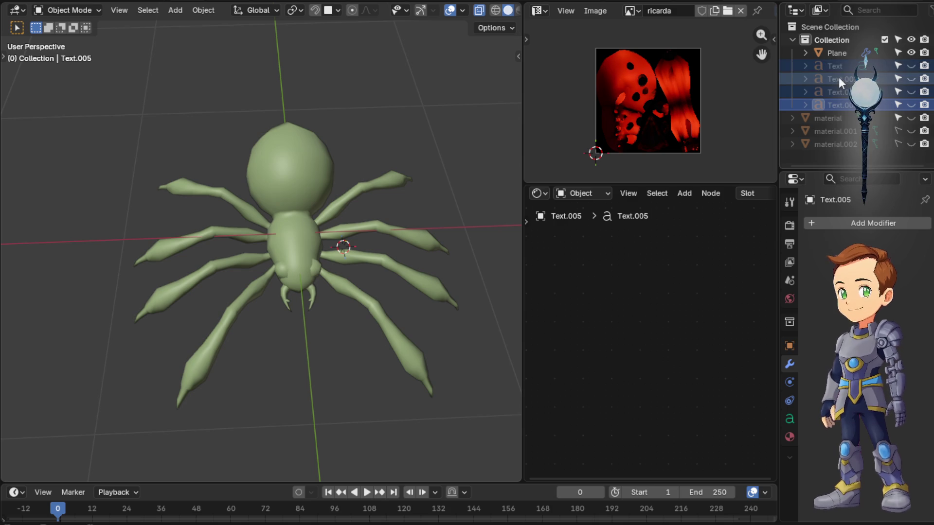
pyautogui.press('Delete')
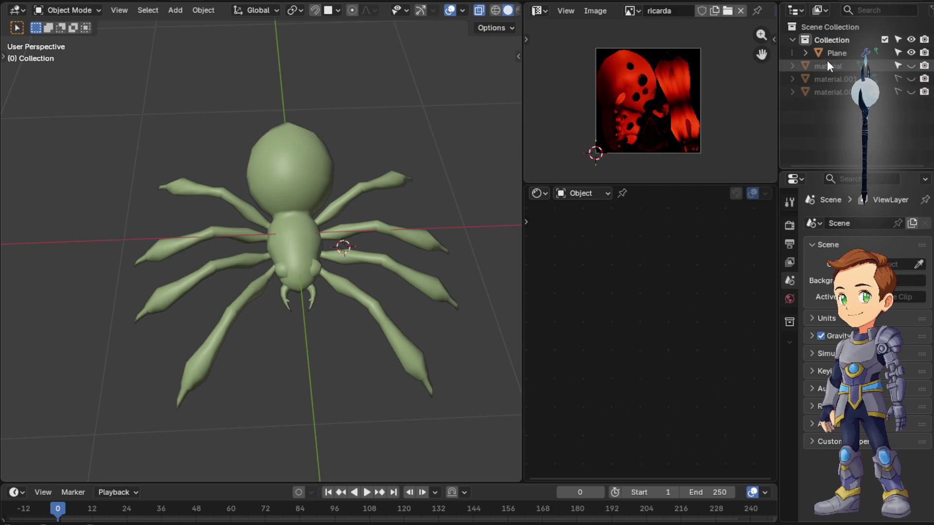
# Delete the material, material.001 and material.002 objects so only the Plane remains
pyautogui.click(825, 67)
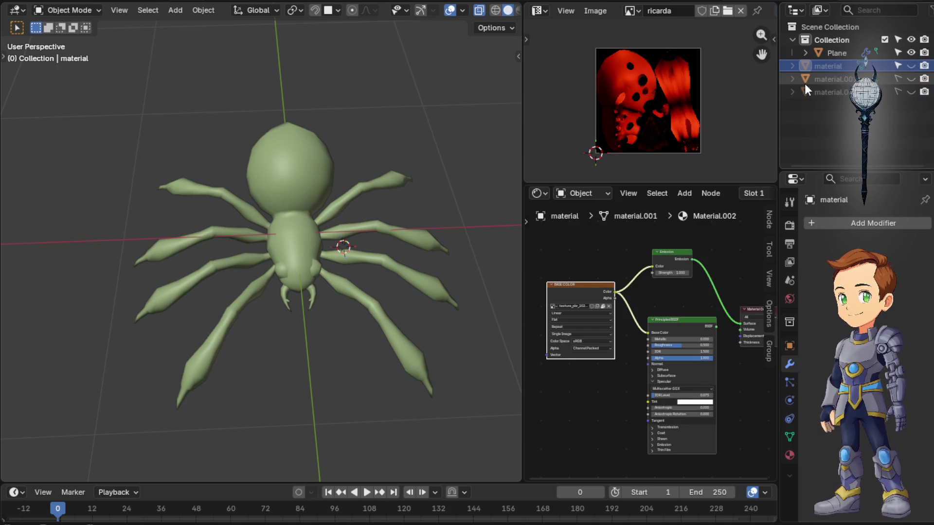
pyautogui.click(805, 82)
pyautogui.moveTo(847, 121); pyautogui.dragTo(814, 66)
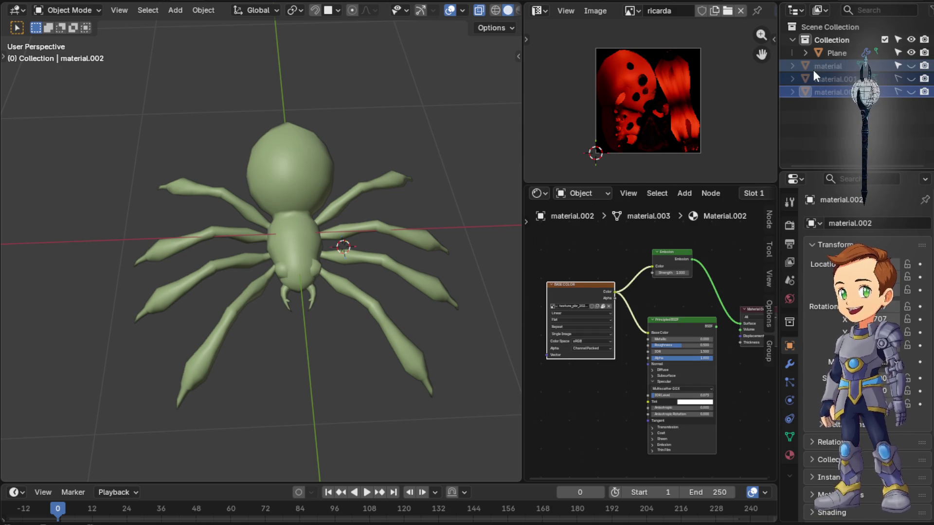
pyautogui.press('Delete')
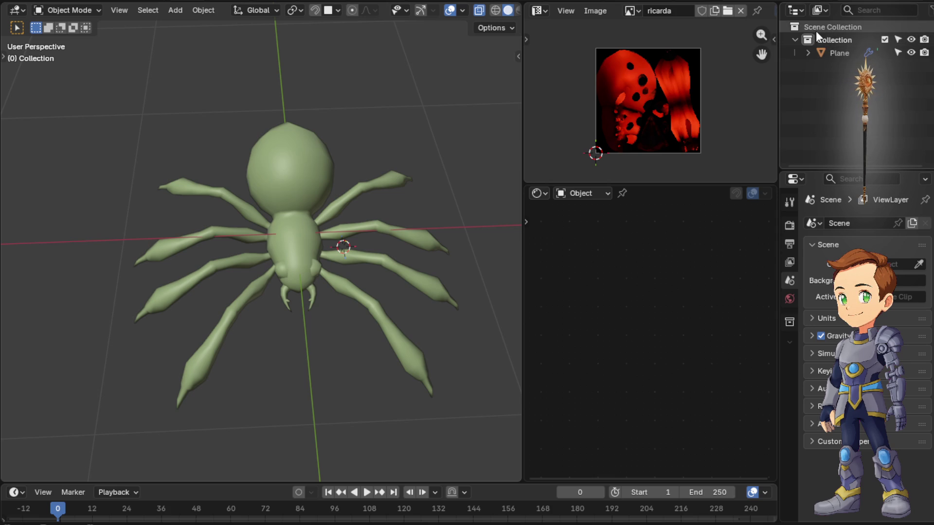
pyautogui.click(796, 11)
# In the Outliner's Blender File view, delete the extra texture image, keeping only ricarda
pyautogui.click(821, 11)
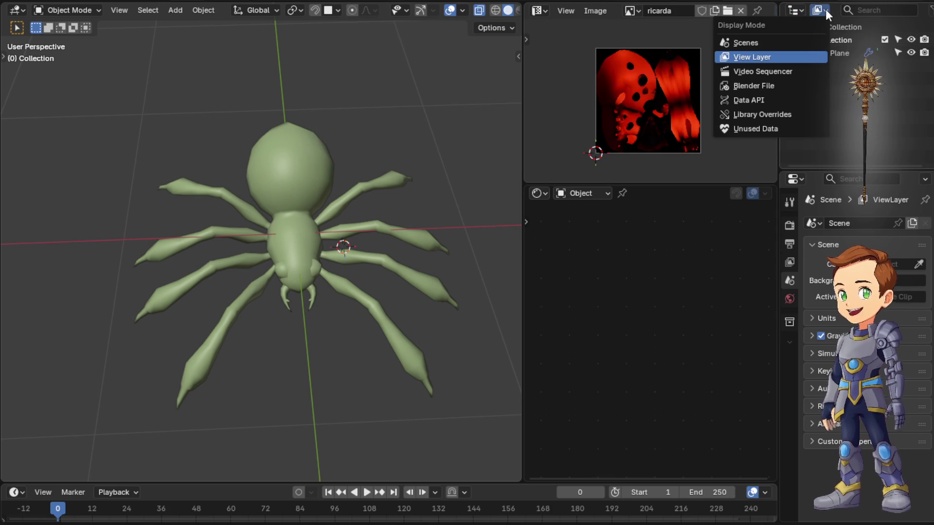
pyautogui.click(784, 88)
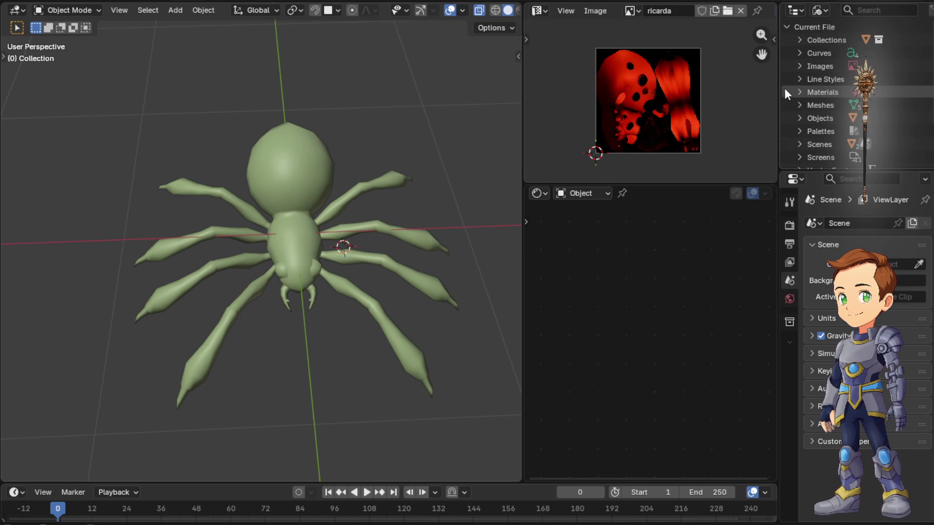
pyautogui.click(802, 65)
pyautogui.scroll(-1, 826, 81)
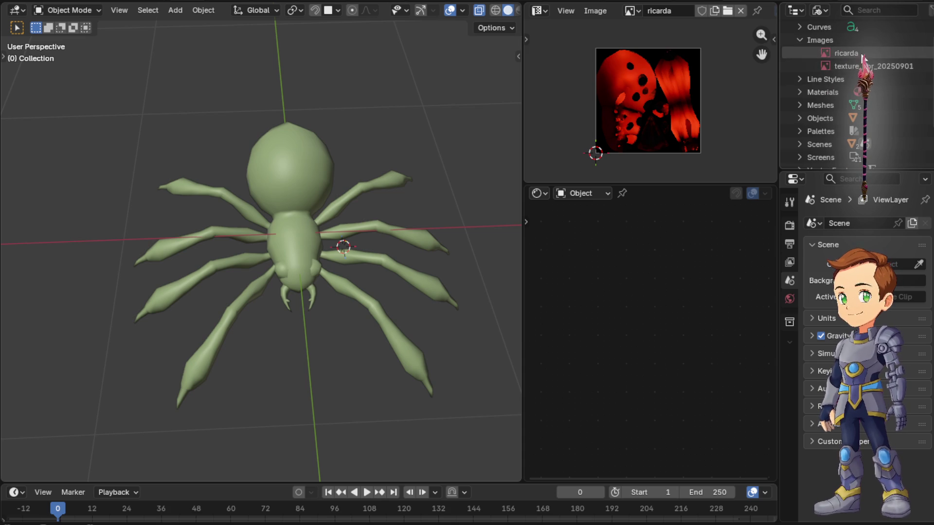
pyautogui.click(879, 66)
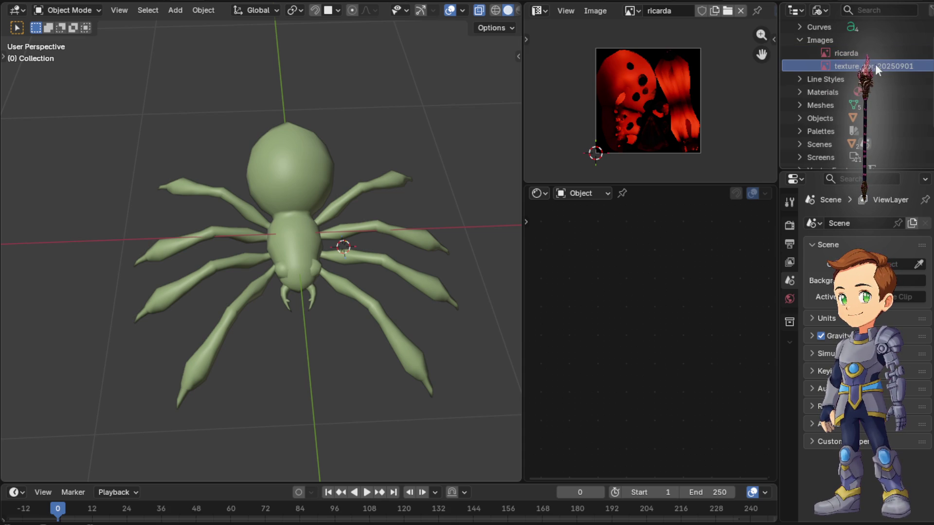
pyautogui.rightClick(875, 65)
pyautogui.click(853, 92)
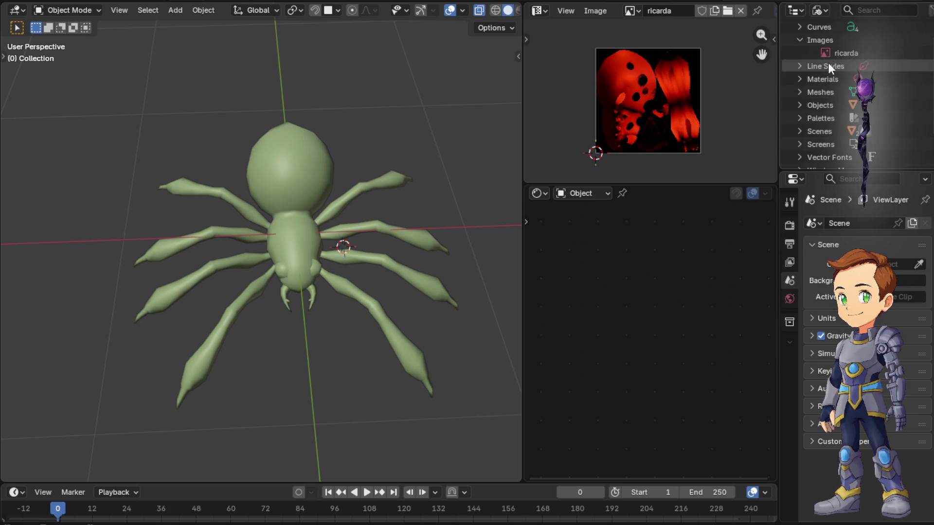
pyautogui.click(799, 40)
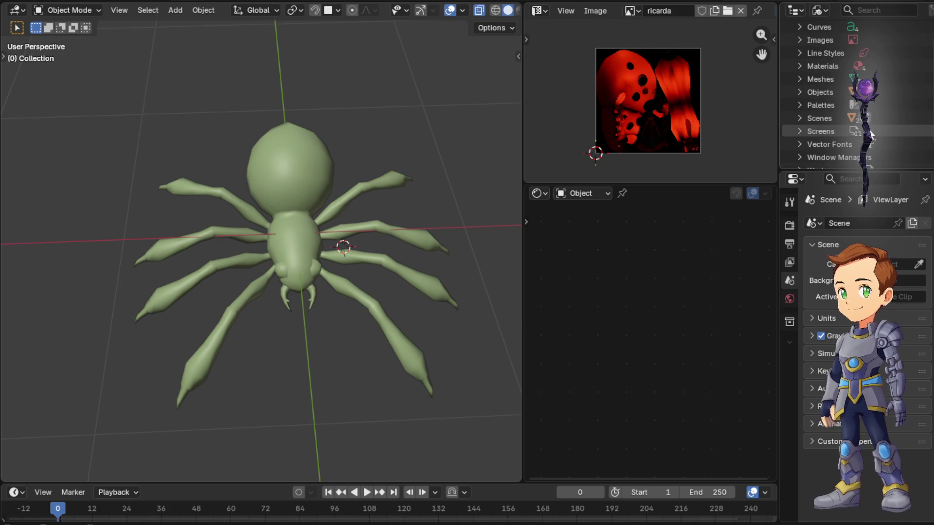
pyautogui.scroll(2, 849, 119)
pyautogui.scroll(-3, 836, 110)
pyautogui.scroll(3, 839, 135)
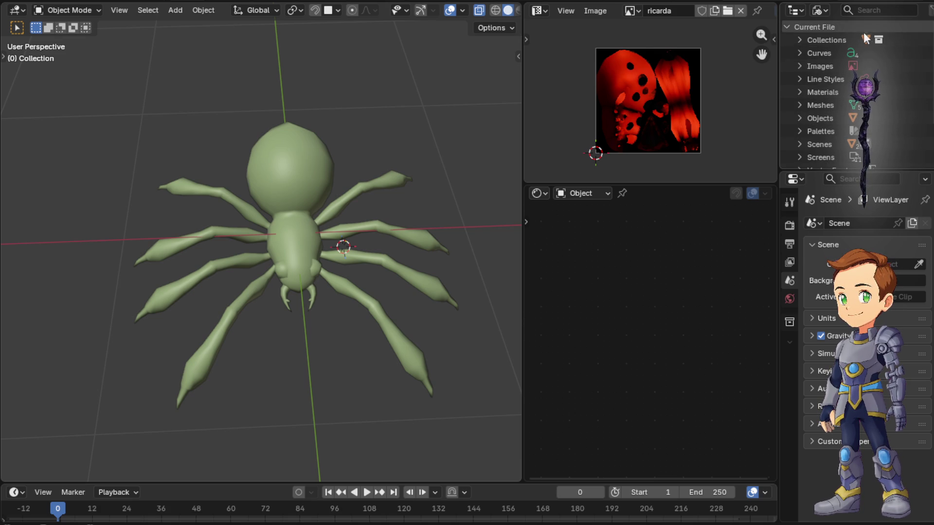
# Return the Outliner to the View Layer listing of the scene's objects
pyautogui.click(819, 10)
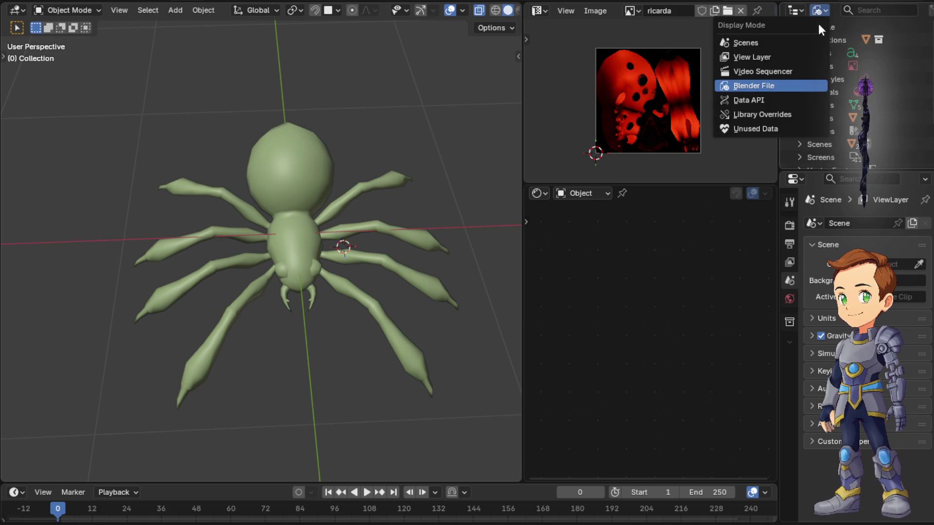
pyautogui.click(780, 42)
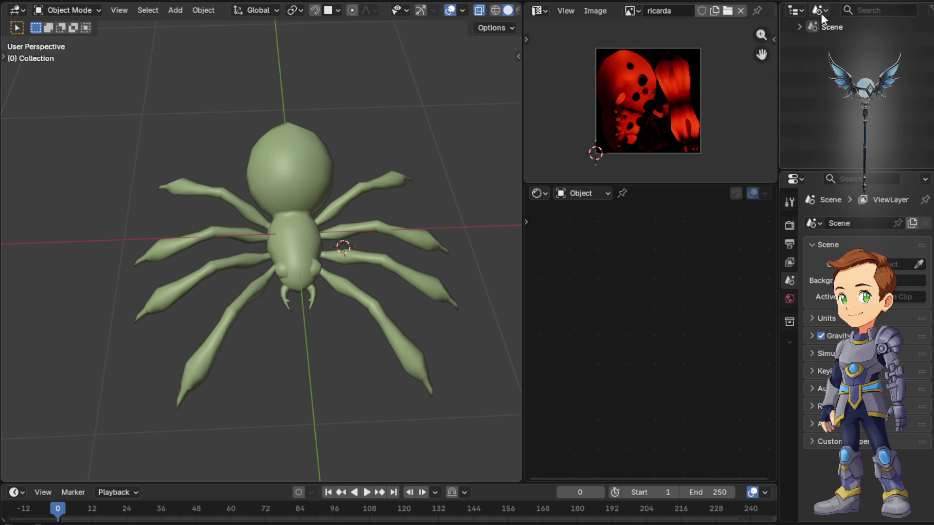
pyautogui.click(822, 13)
pyautogui.click(783, 56)
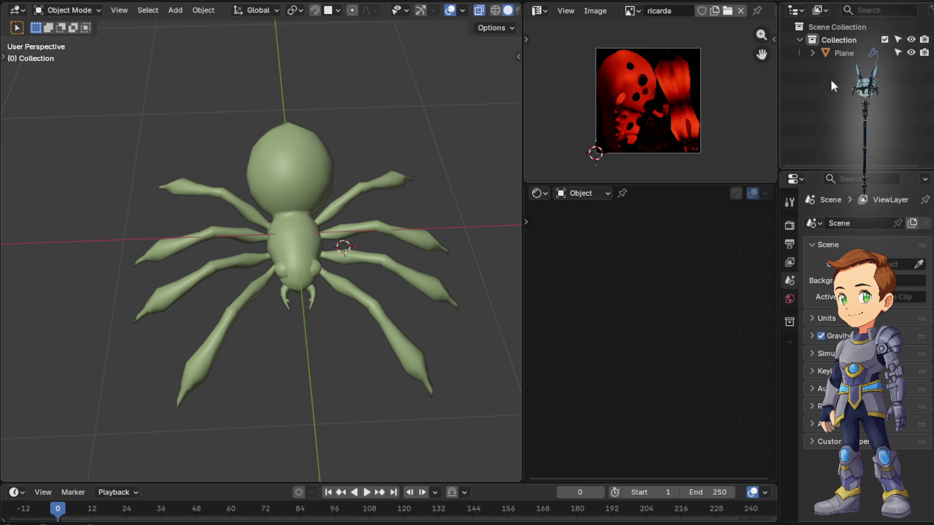
pyautogui.scroll(-3, 400, 155)
pyautogui.scroll(4, 478, 218)
pyautogui.moveTo(479, 218)
pyautogui.mouseDown(button='middle')
pyautogui.moveTo(460, 156)
pyautogui.moveTo(442, 147)
pyautogui.mouseUp(button='middle')
pyautogui.moveTo(372, 259)
pyautogui.mouseDown(button='middle')
pyautogui.moveTo(365, 200)
pyautogui.moveTo(365, 222)
pyautogui.mouseUp(button='middle')
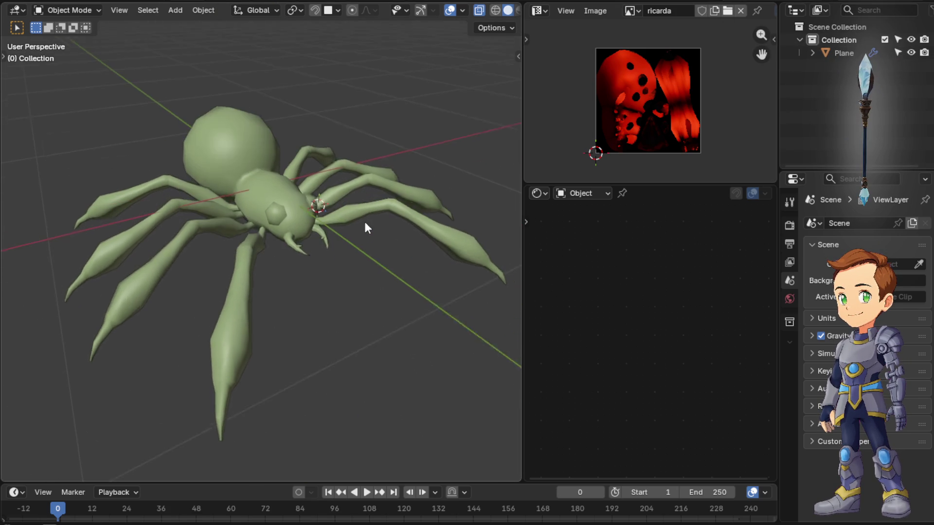
pyautogui.scroll(-2, 495, 15)
# Switch to Material Preview shading to show the red spotted texture, then maximize the 3D viewport
pyautogui.click(480, 11)
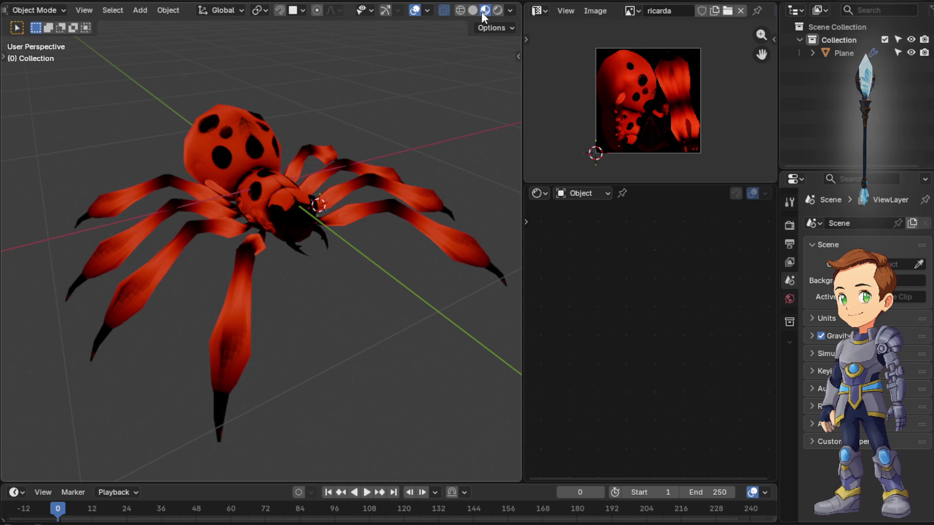
pyautogui.moveTo(374, 134)
pyautogui.mouseDown(button='middle')
pyautogui.moveTo(379, 161)
pyautogui.moveTo(360, 151)
pyautogui.moveTo(297, 157)
pyautogui.moveTo(222, 126)
pyautogui.moveTo(208, 104)
pyautogui.moveTo(257, 227)
pyautogui.moveTo(348, 293)
pyautogui.moveTo(497, 239)
pyautogui.moveTo(12, 272)
pyautogui.mouseUp(button='middle')
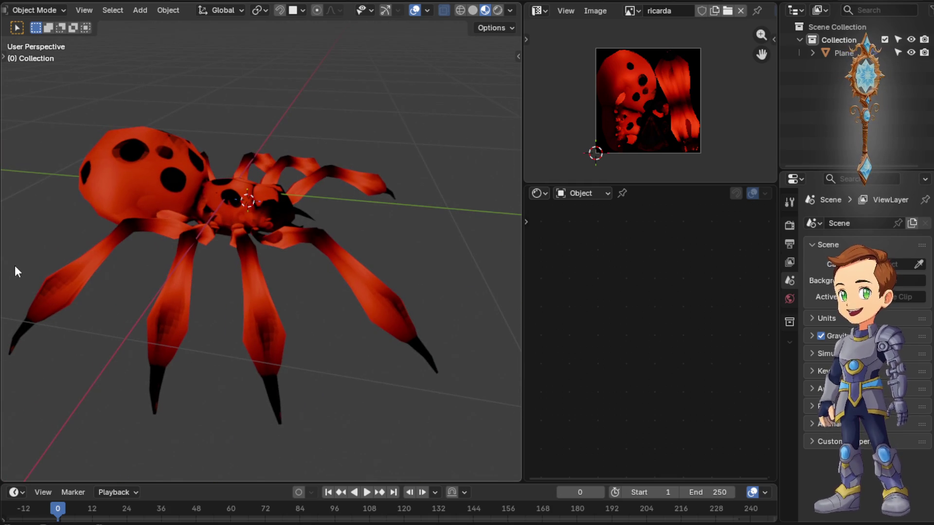
pyautogui.moveTo(83, 258)
pyautogui.mouseDown(button='middle')
pyautogui.moveTo(160, 229)
pyautogui.moveTo(171, 285)
pyautogui.moveTo(153, 279)
pyautogui.moveTo(145, 259)
pyautogui.moveTo(58, 255)
pyautogui.moveTo(497, 272)
pyautogui.moveTo(485, 291)
pyautogui.moveTo(477, 287)
pyautogui.moveTo(482, 238)
pyautogui.moveTo(494, 249)
pyautogui.mouseUp(button='middle')
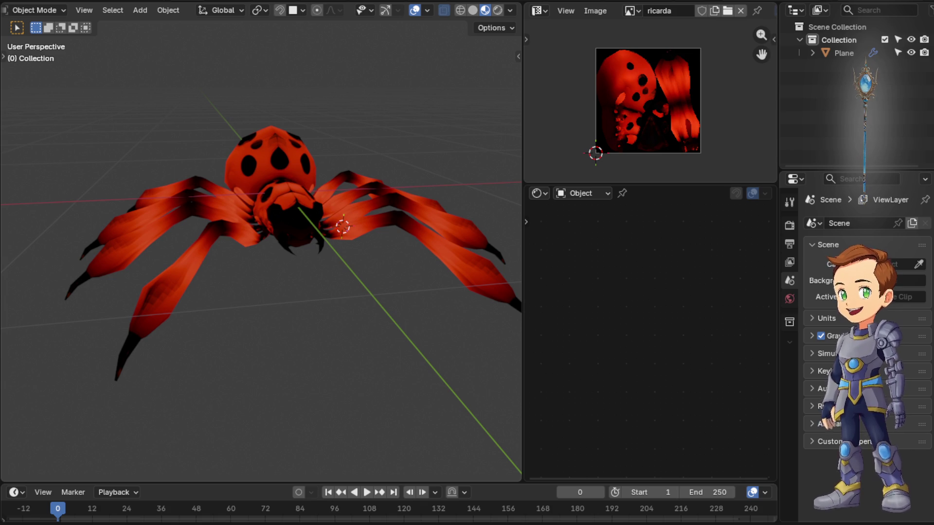
pyautogui.moveTo(361, 234)
pyautogui.mouseDown(button='middle')
pyautogui.moveTo(390, 280)
pyautogui.moveTo(439, 261)
pyautogui.moveTo(430, 287)
pyautogui.moveTo(402, 292)
pyautogui.moveTo(285, 202)
pyautogui.moveTo(372, 105)
pyautogui.moveTo(386, 110)
pyautogui.moveTo(309, 201)
pyautogui.moveTo(319, 161)
pyautogui.moveTo(294, 214)
pyautogui.moveTo(276, 155)
pyautogui.moveTo(264, 210)
pyautogui.moveTo(286, 315)
pyautogui.moveTo(227, 392)
pyautogui.moveTo(295, 387)
pyautogui.moveTo(319, 332)
pyautogui.mouseUp(button='middle')
pyautogui.moveTo(292, 247)
pyautogui.mouseDown(button='middle')
pyautogui.moveTo(332, 252)
pyautogui.moveTo(282, 171)
pyautogui.moveTo(351, 102)
pyautogui.moveTo(378, 89)
pyautogui.moveTo(328, 131)
pyautogui.moveTo(223, 164)
pyautogui.mouseUp(button='middle')
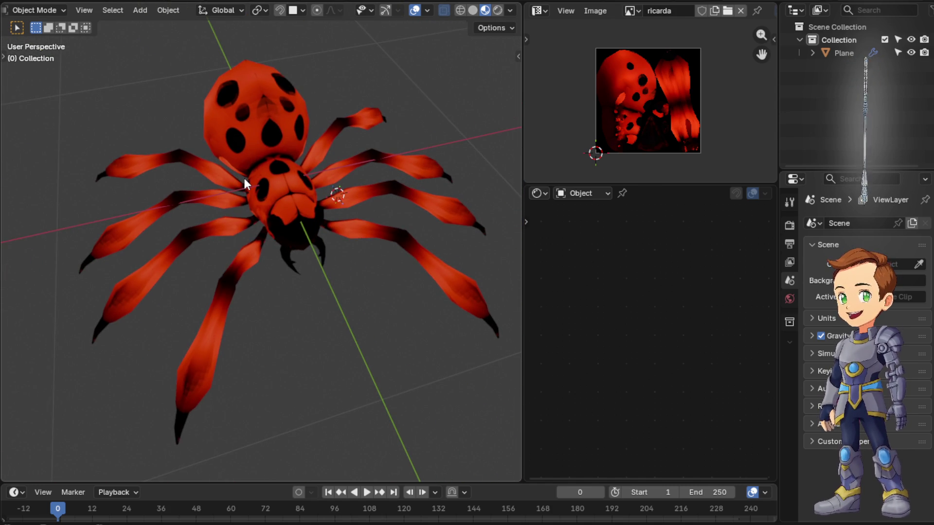
pyautogui.moveTo(307, 194)
pyautogui.mouseDown(button='middle')
pyautogui.moveTo(286, 198)
pyautogui.moveTo(294, 208)
pyautogui.moveTo(337, 184)
pyautogui.moveTo(330, 210)
pyautogui.moveTo(338, 152)
pyautogui.moveTo(349, 201)
pyautogui.moveTo(406, 172)
pyautogui.moveTo(398, 196)
pyautogui.moveTo(379, 169)
pyautogui.moveTo(382, 187)
pyautogui.moveTo(365, 187)
pyautogui.moveTo(378, 193)
pyautogui.mouseUp(button='middle')
pyautogui.hotkey('ctrl', 'space')
pyautogui.scroll(-2, 360, 208)
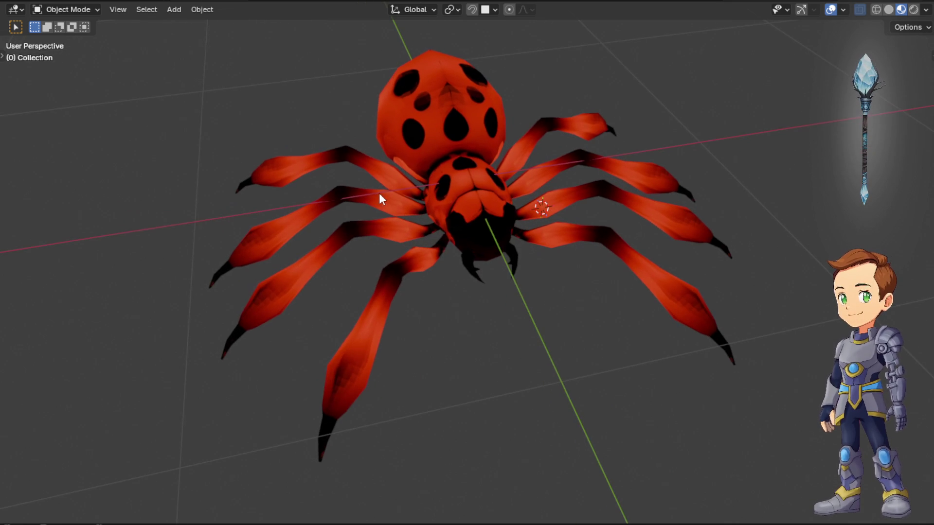
pyautogui.moveTo(551, 234)
pyautogui.mouseDown(button='middle')
pyautogui.moveTo(567, 203)
pyautogui.moveTo(560, 227)
pyautogui.moveTo(549, 210)
pyautogui.moveTo(559, 219)
pyautogui.moveTo(538, 242)
pyautogui.moveTo(555, 248)
pyautogui.moveTo(469, 174)
pyautogui.moveTo(562, 110)
pyautogui.moveTo(581, 107)
pyautogui.moveTo(466, 162)
pyautogui.moveTo(431, 163)
pyautogui.moveTo(444, 177)
pyautogui.moveTo(526, 136)
pyautogui.moveTo(487, 157)
pyautogui.moveTo(446, 144)
pyautogui.moveTo(453, 197)
pyautogui.moveTo(507, 194)
pyautogui.moveTo(467, 265)
pyautogui.moveTo(559, 133)
pyautogui.moveTo(549, 63)
pyautogui.moveTo(512, 110)
pyautogui.mouseUp(button='middle')
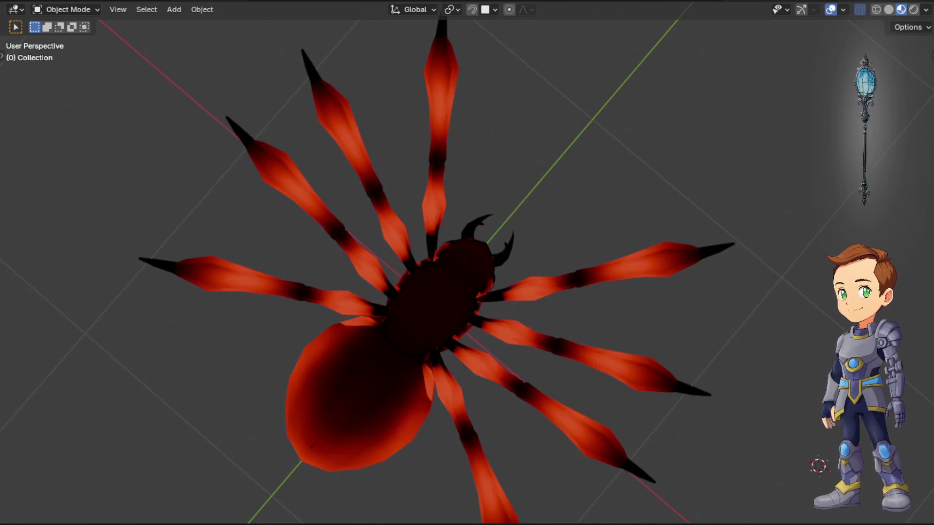
pyautogui.scroll(3, 374, 299)
pyautogui.scroll(3, 474, 229)
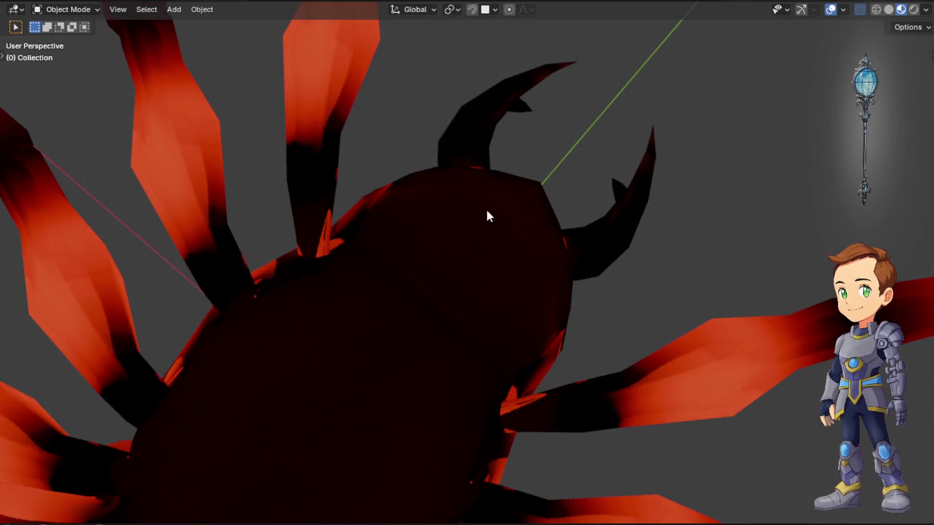
pyautogui.scroll(3, 490, 229)
pyautogui.scroll(2, 486, 169)
pyautogui.moveTo(486, 170)
pyautogui.mouseDown(button='middle')
pyautogui.moveTo(533, 145)
pyautogui.moveTo(594, 183)
pyautogui.moveTo(541, 209)
pyautogui.moveTo(449, 221)
pyautogui.moveTo(517, 158)
pyautogui.moveTo(457, 126)
pyautogui.moveTo(462, 200)
pyautogui.moveTo(438, 248)
pyautogui.moveTo(626, 240)
pyautogui.moveTo(762, 302)
pyautogui.moveTo(803, 348)
pyautogui.moveTo(559, 224)
pyautogui.moveTo(755, 257)
pyautogui.moveTo(497, 215)
pyautogui.moveTo(523, 249)
pyautogui.moveTo(494, 317)
pyautogui.mouseUp(button='middle')
pyautogui.click(526, 150)
# Toggle the spider into Edit Mode and nudge the view around it
pyautogui.press('Tab')
pyautogui.press('Tab')
pyautogui.scroll(-2, 497, 217)
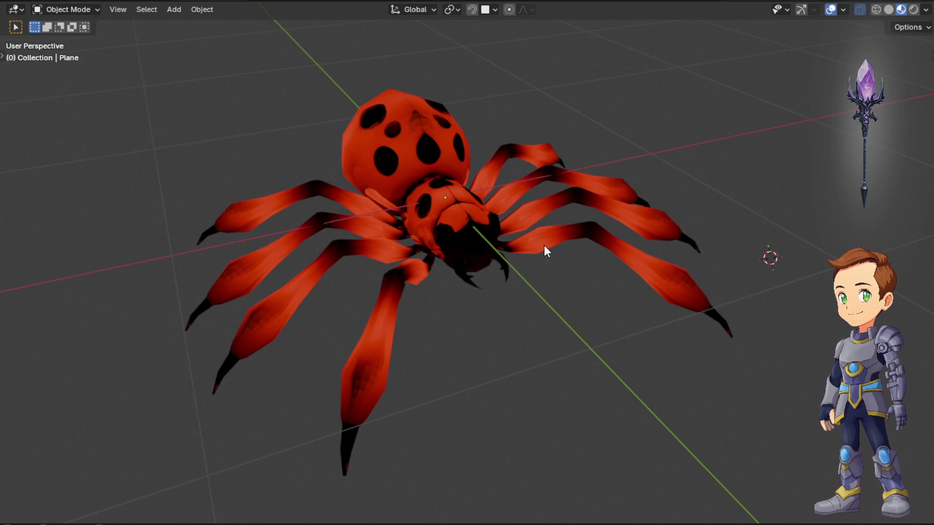
pyautogui.moveTo(616, 229)
pyautogui.mouseDown(button='middle')
pyautogui.moveTo(646, 219)
pyautogui.moveTo(653, 226)
pyautogui.moveTo(609, 221)
pyautogui.mouseUp(button='middle')
pyautogui.scroll(-2, 653, 226)
pyautogui.scroll(1, 635, 232)
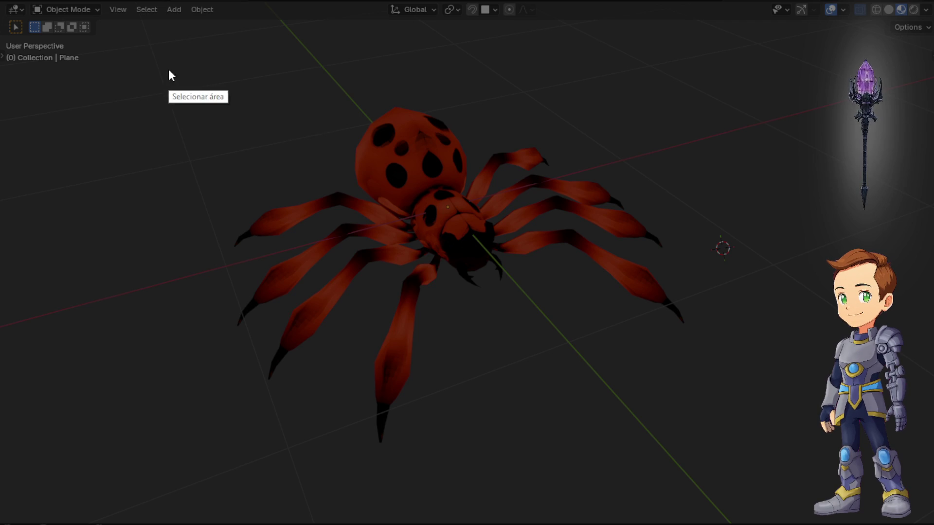
# Capture a Lightshot screenshot around the spider render and copy it to the clipboard
pyautogui.moveTo(169, 70); pyautogui.dragTo(713, 438)
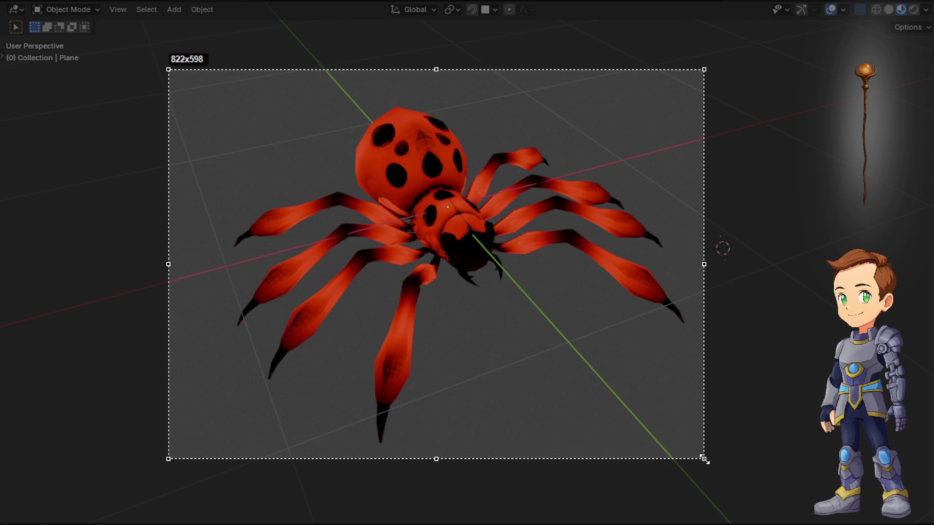
pyautogui.moveTo(713, 438); pyautogui.dragTo(699, 454)
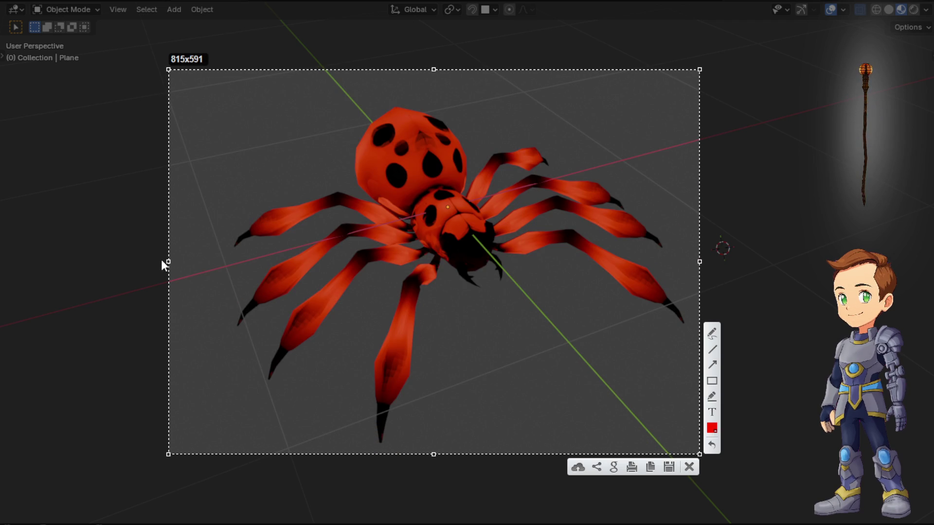
pyautogui.moveTo(169, 261); pyautogui.dragTo(202, 262)
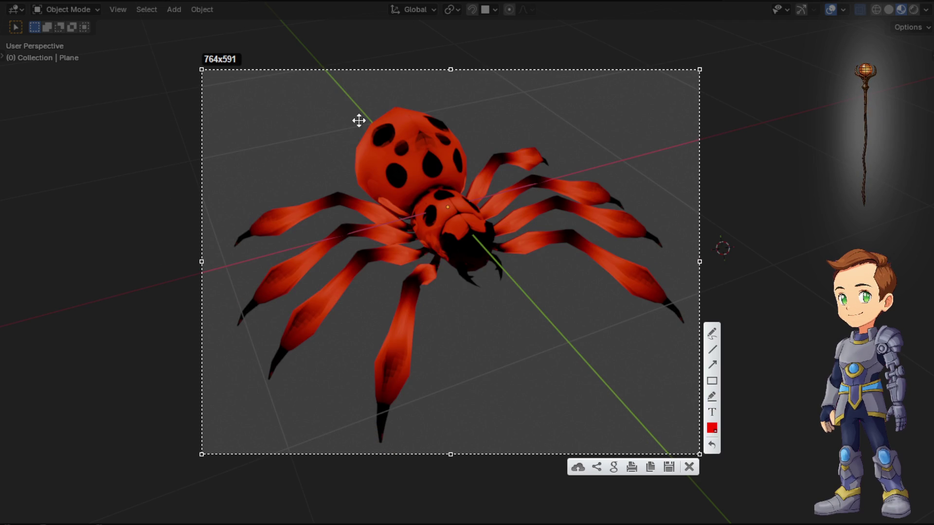
pyautogui.click(652, 472)
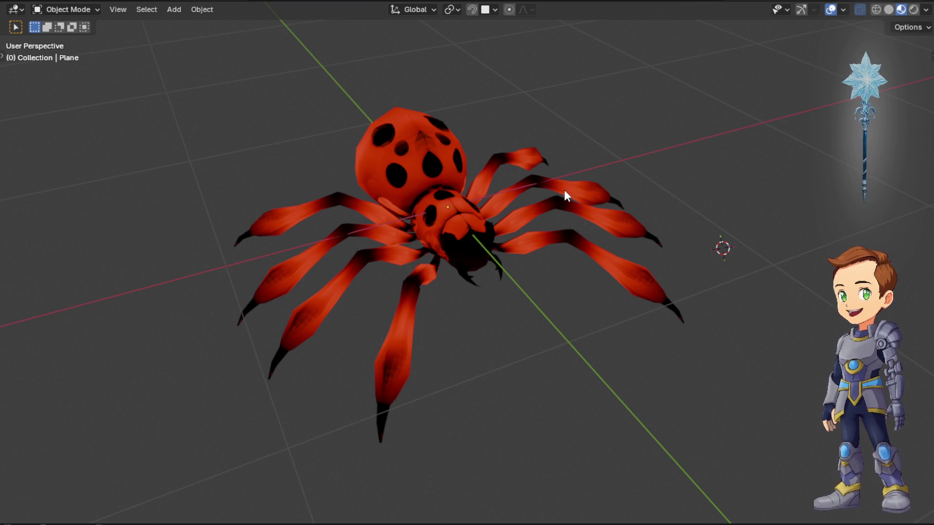
pyautogui.hotkey('ctrl', 'space')
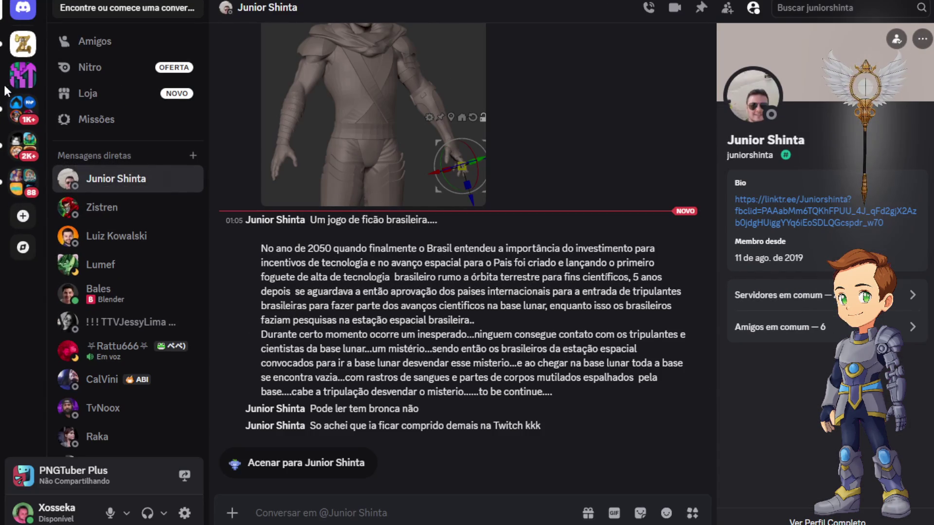
# Paste the spider screenshot into a new message in Priston Zero's #monstros channel
pyautogui.click(23, 45)
pyautogui.scroll(-5, 431, 357)
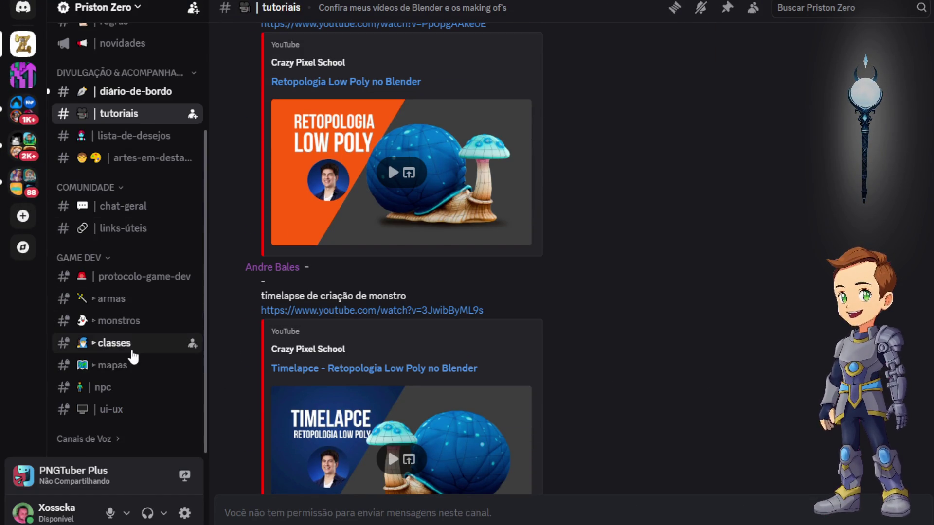
pyautogui.click(150, 322)
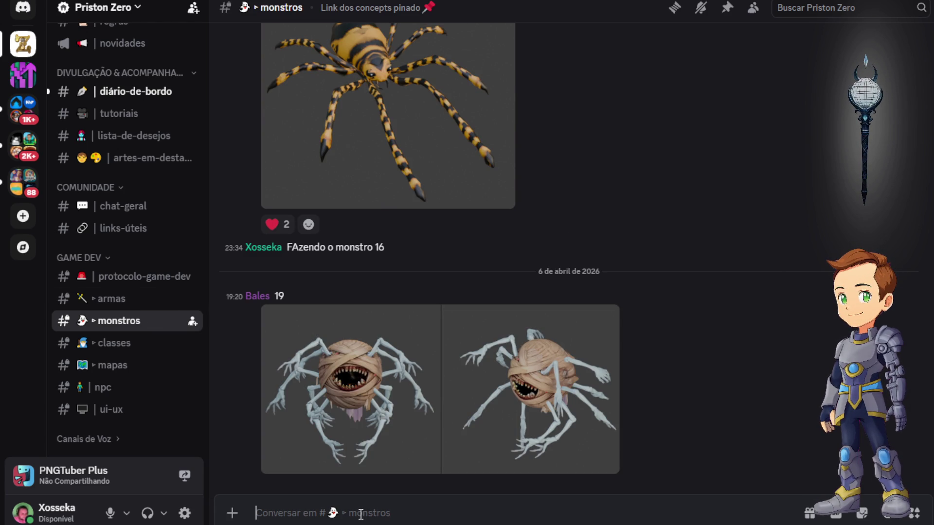
pyautogui.hotkey('ctrl', 'v')
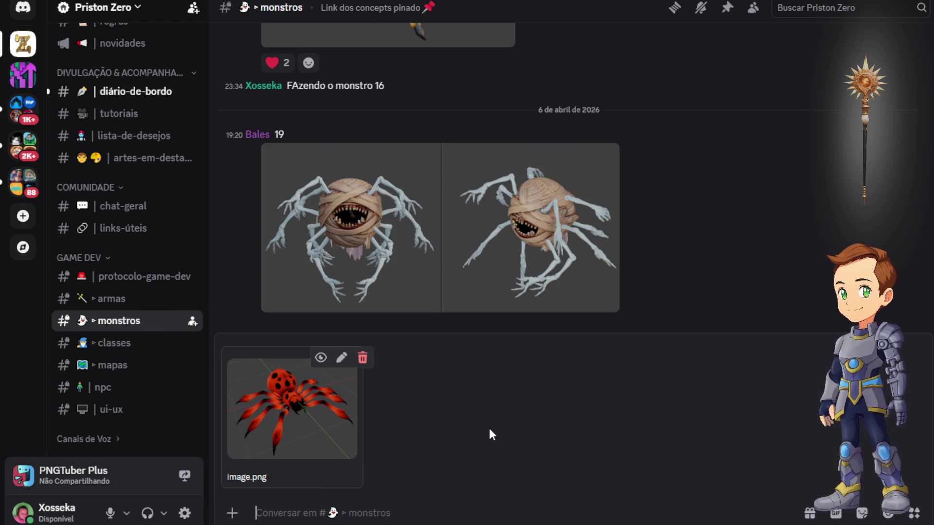
pyautogui.write('16')
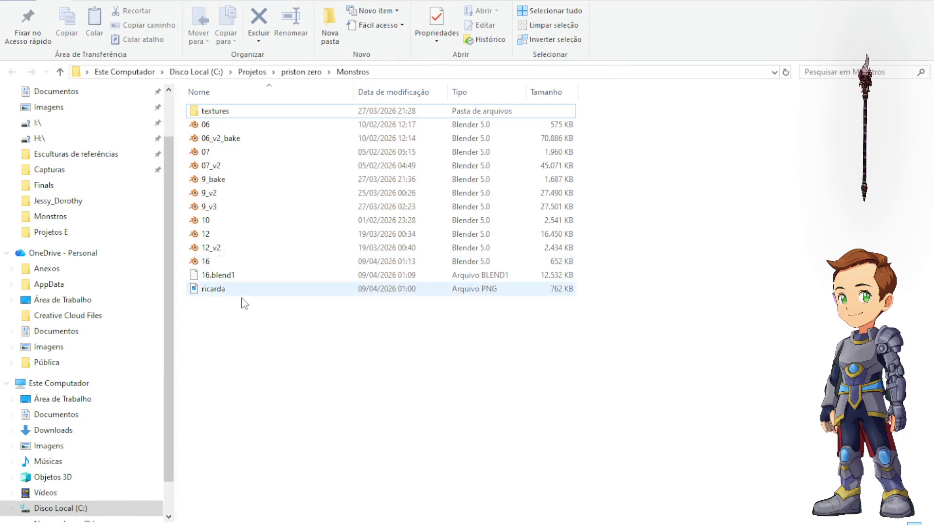
# Browse the Monstros folder and check the contents of the textures folder
pyautogui.click(246, 264)
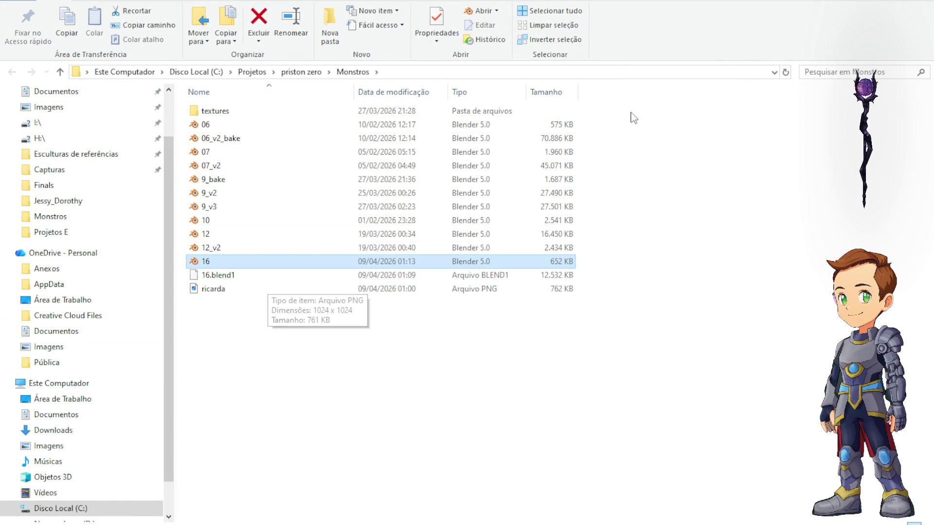
pyautogui.click(223, 275)
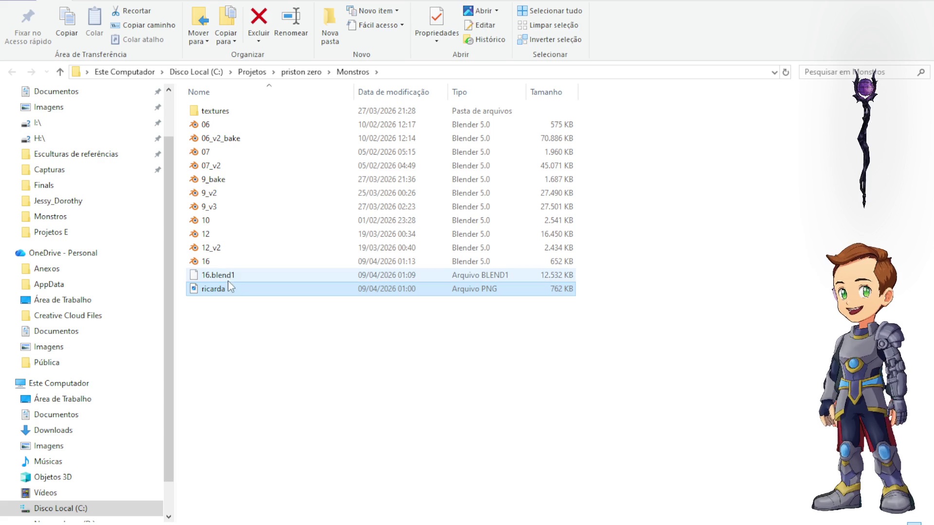
pyautogui.doubleClick(217, 112)
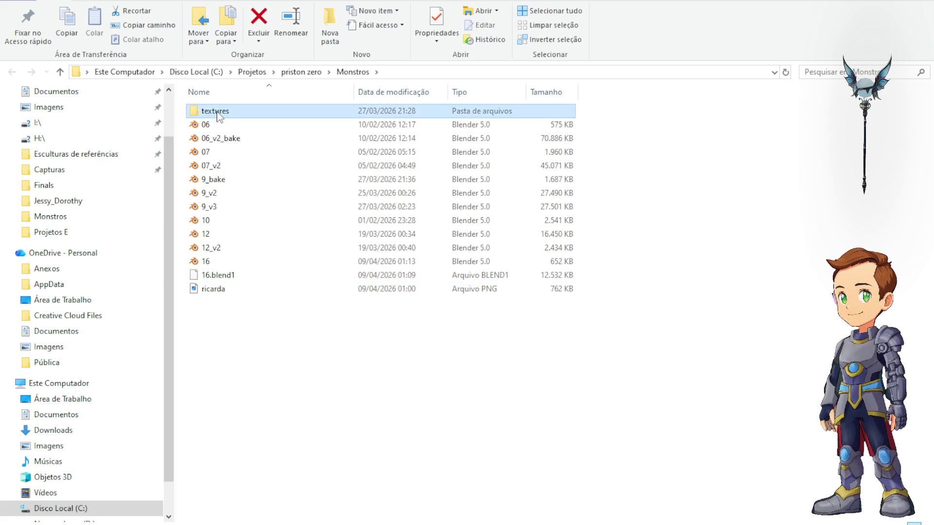
pyautogui.click(61, 73)
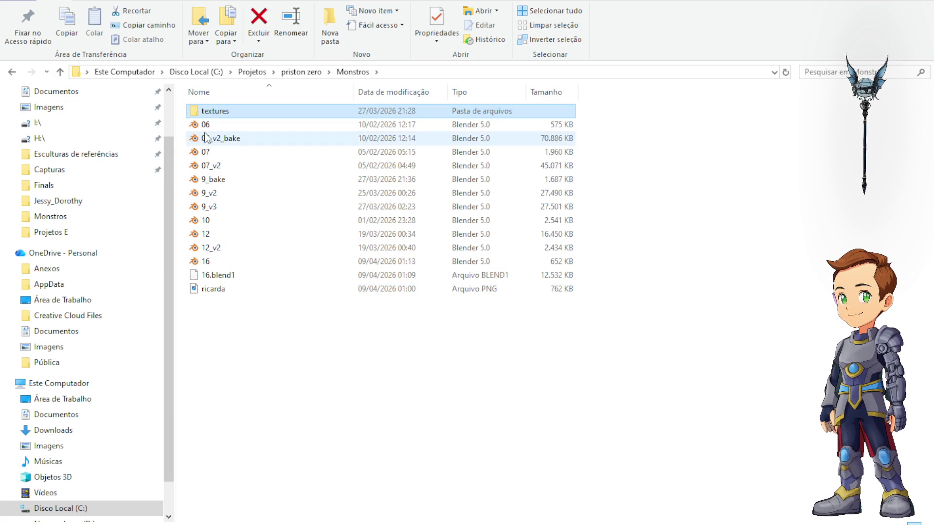
pyautogui.doubleClick(222, 112)
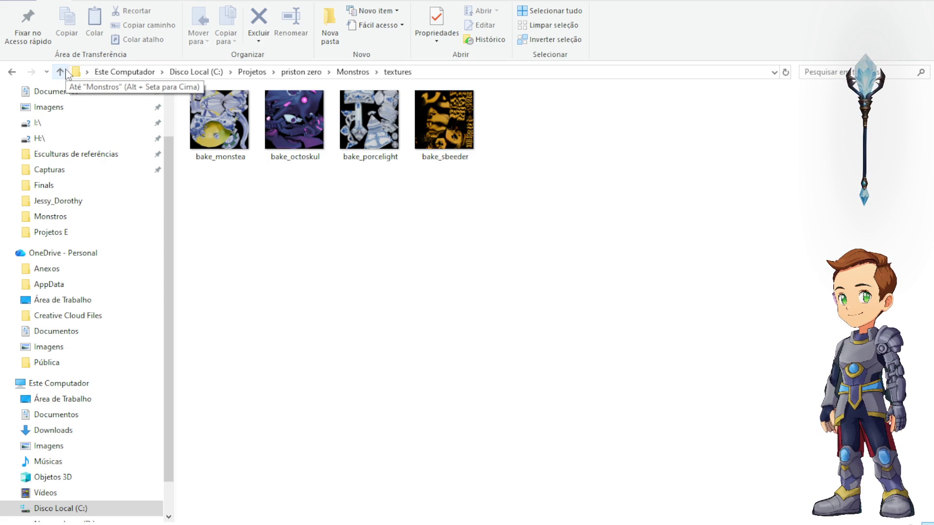
pyautogui.click(61, 72)
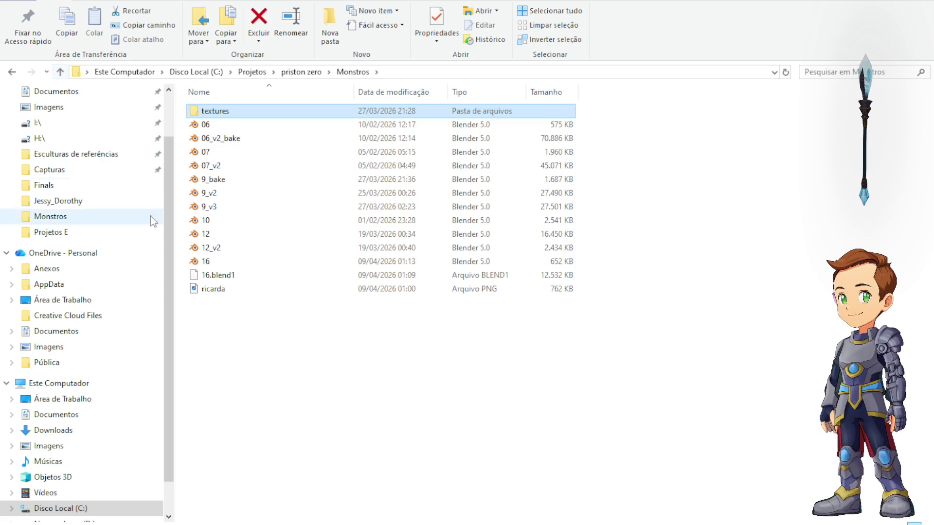
# Rename ricarda to bake_ricarda and move it into the textures folder
pyautogui.click(210, 292)
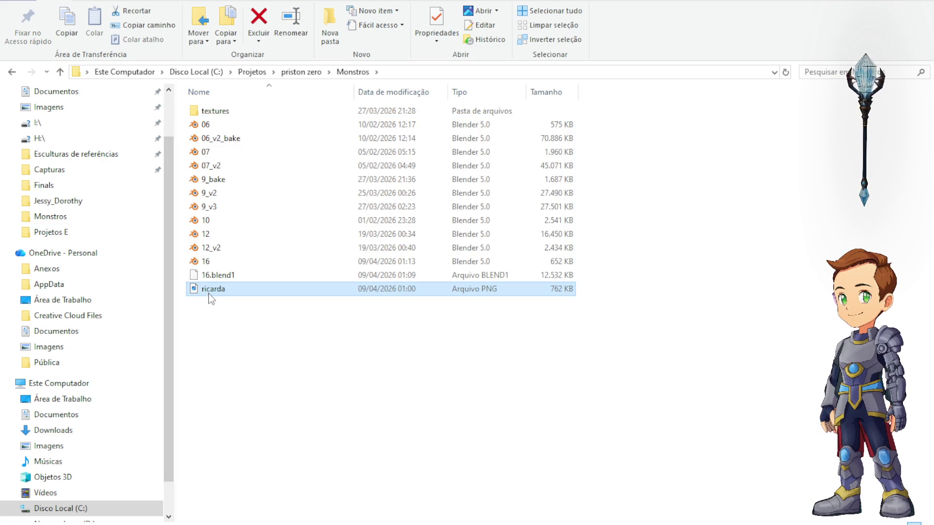
pyautogui.click(210, 293)
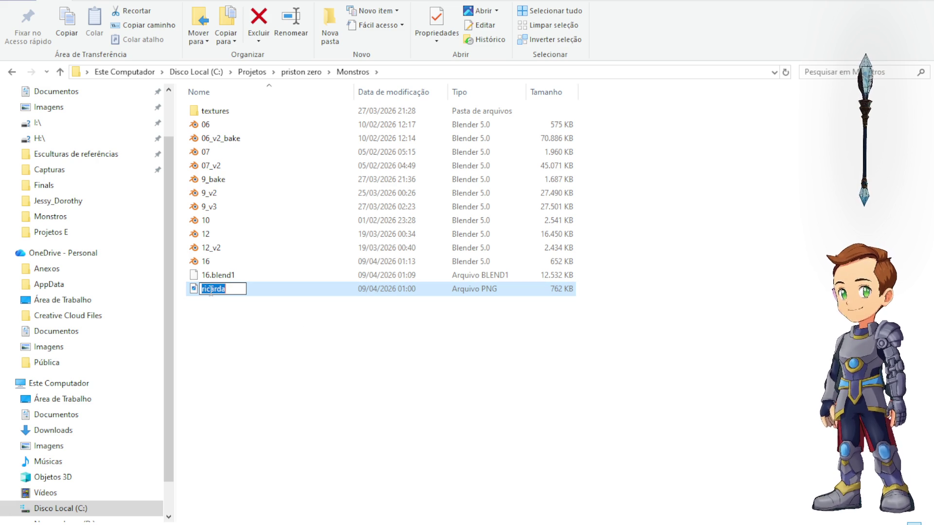
pyautogui.press('Home')
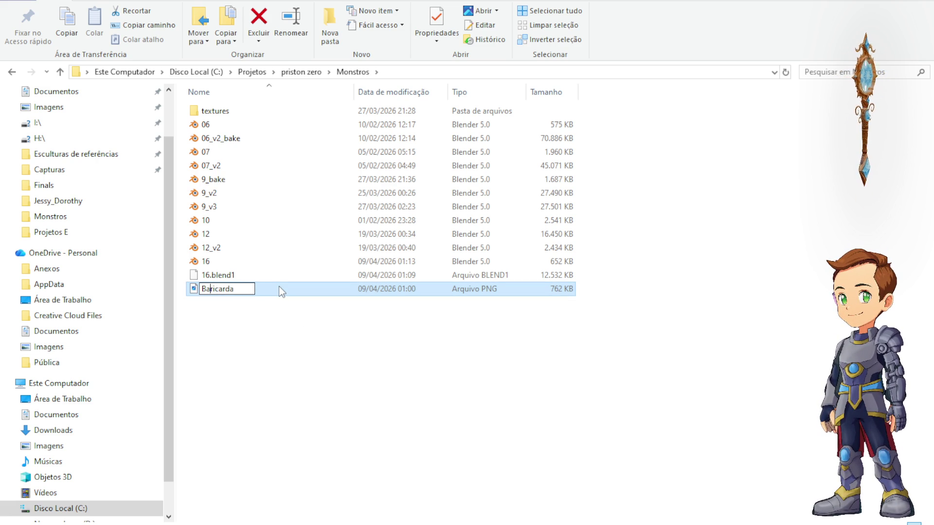
pyautogui.write('bake')
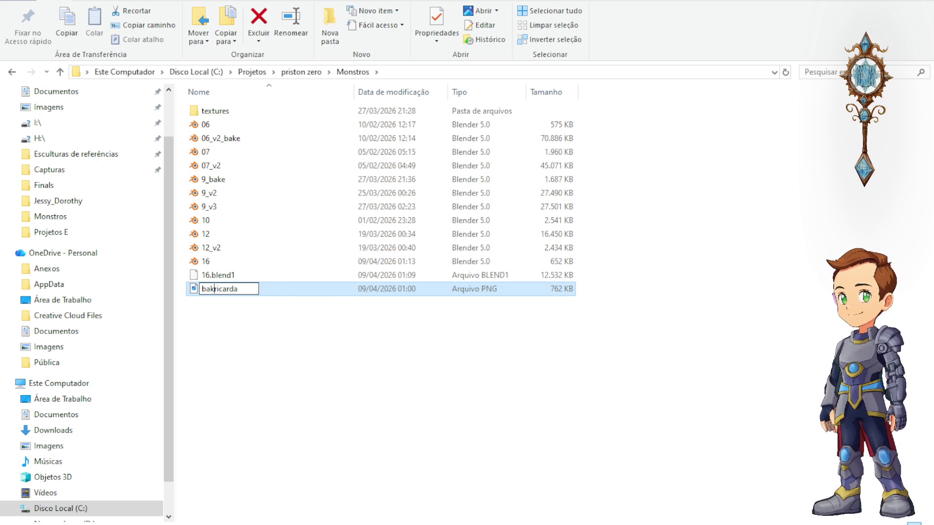
pyautogui.write('_')
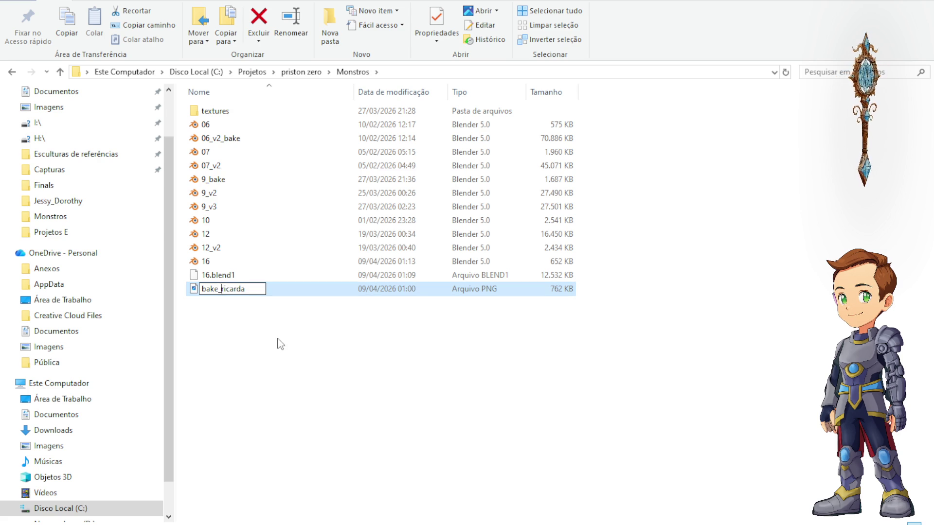
pyautogui.press('Return')
pyautogui.moveTo(222, 291); pyautogui.dragTo(227, 115)
pyautogui.doubleClick(226, 113)
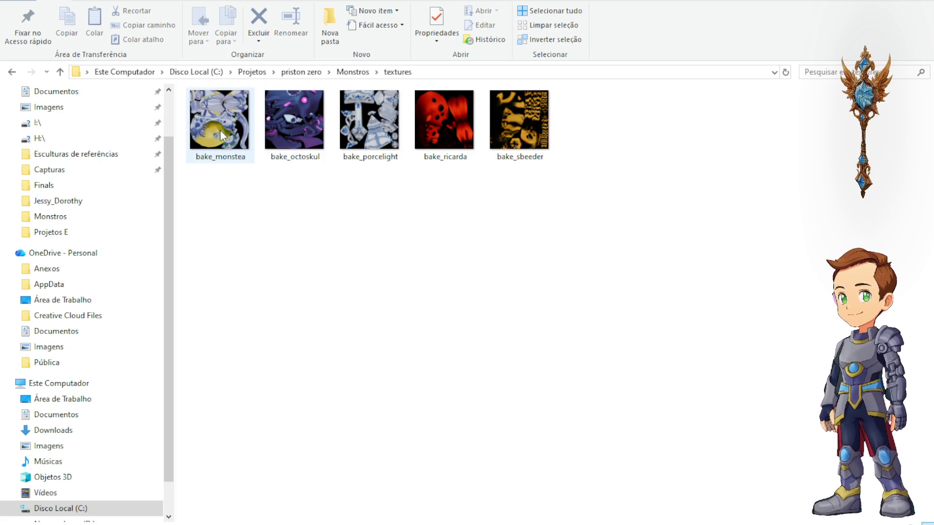
# Inspect the bake_monstea, octoskul, porcelight, ricarda and sbeeder textures, then go up to Monstros
pyautogui.click(220, 130)
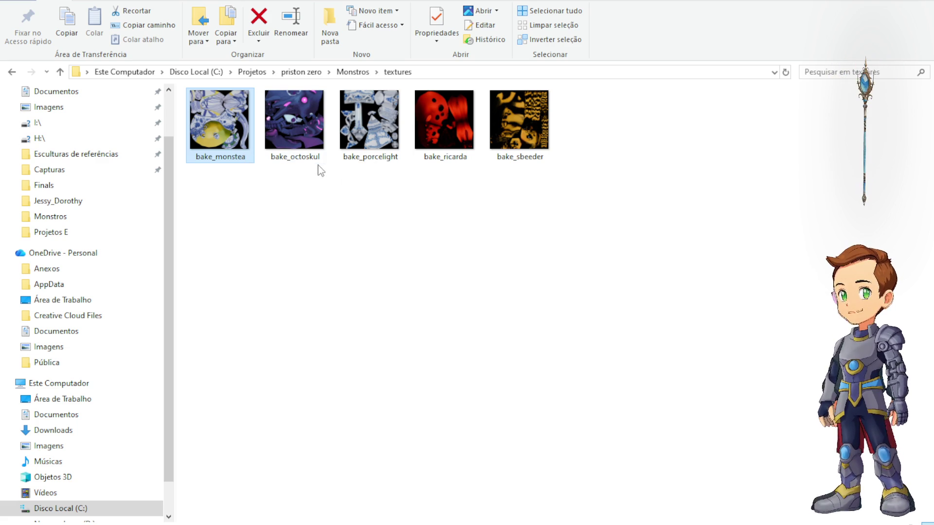
pyautogui.click(306, 125)
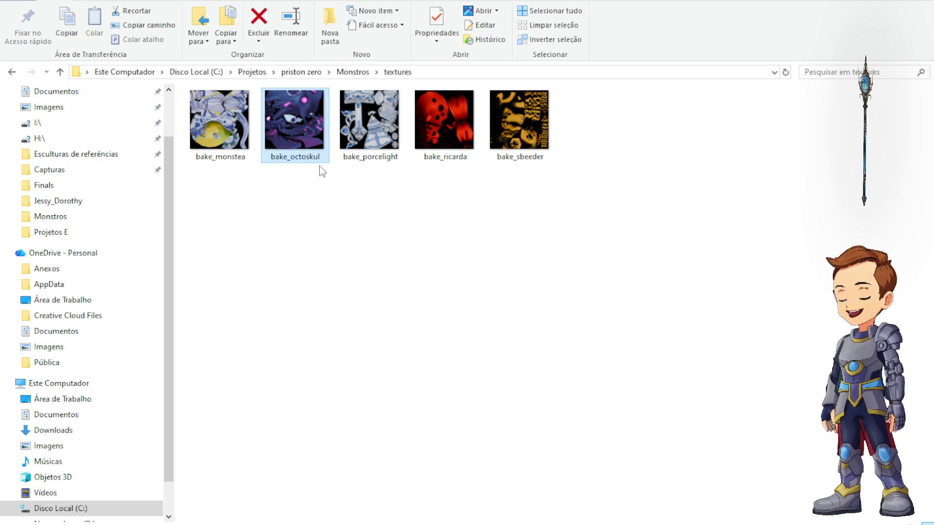
pyautogui.click(352, 96)
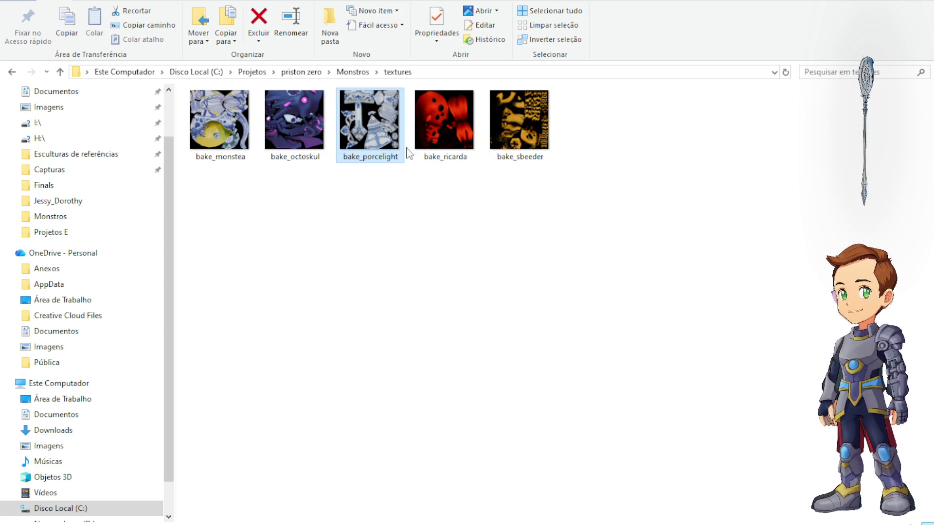
pyautogui.click(459, 132)
pyautogui.click(518, 117)
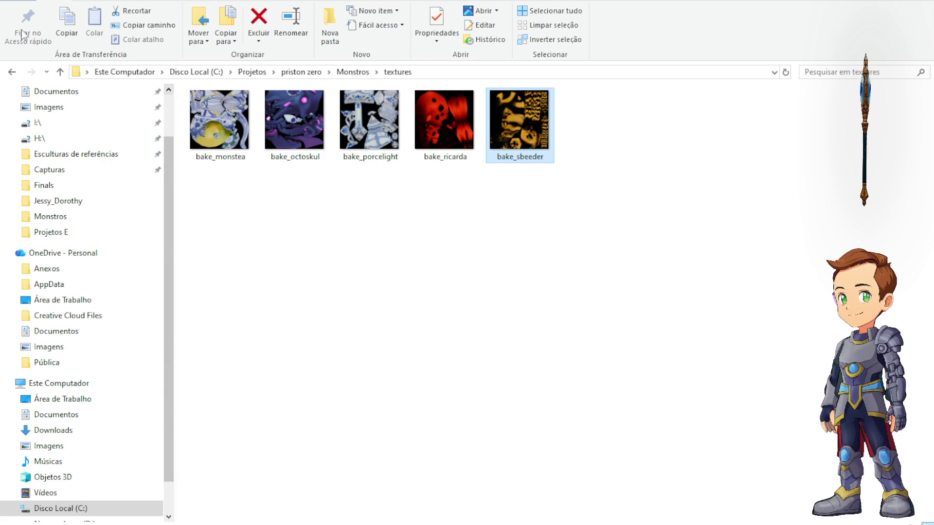
pyautogui.click(60, 73)
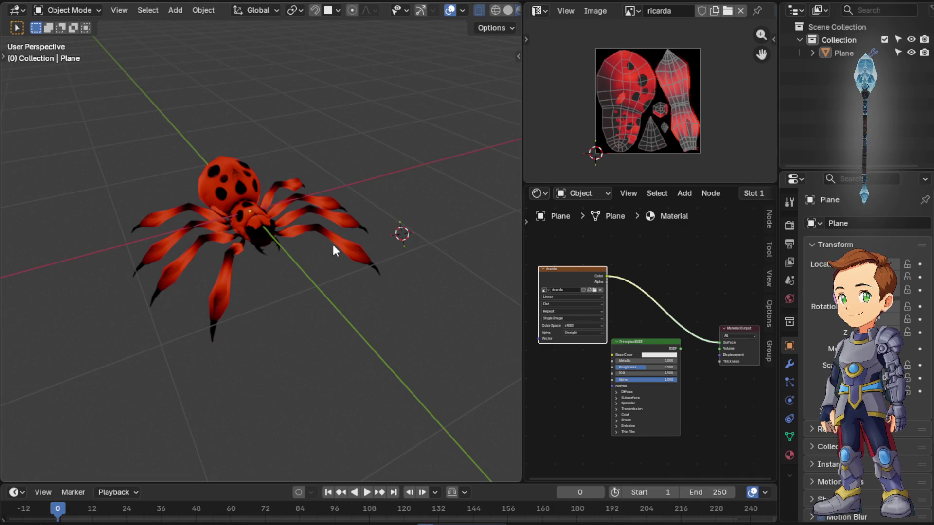
# Open 06.blend, then reopen 16.blend, where the spider now shows solid magenta
pyautogui.moveTo(319, 180)
pyautogui.mouseDown(button='middle')
pyautogui.moveTo(324, 199)
pyautogui.moveTo(335, 172)
pyautogui.mouseUp(button='middle')
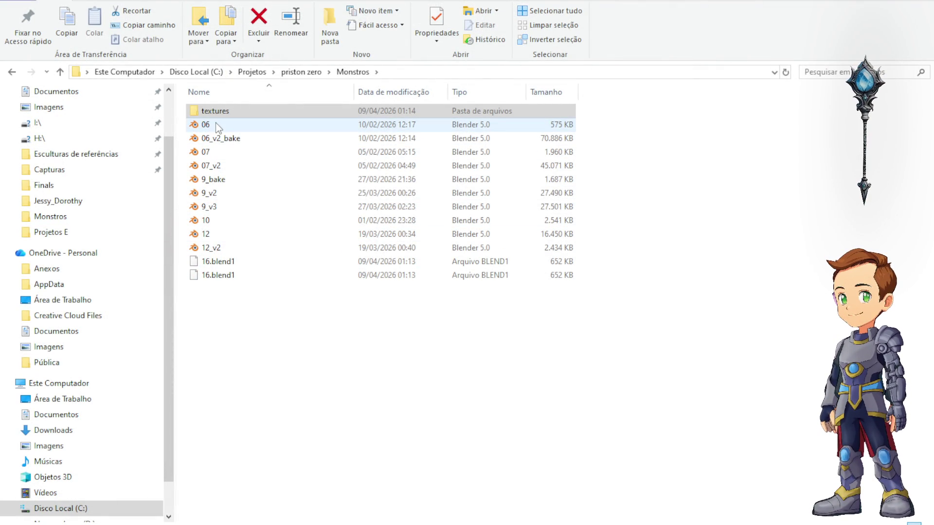
pyautogui.click(217, 127)
pyautogui.doubleClick(217, 127)
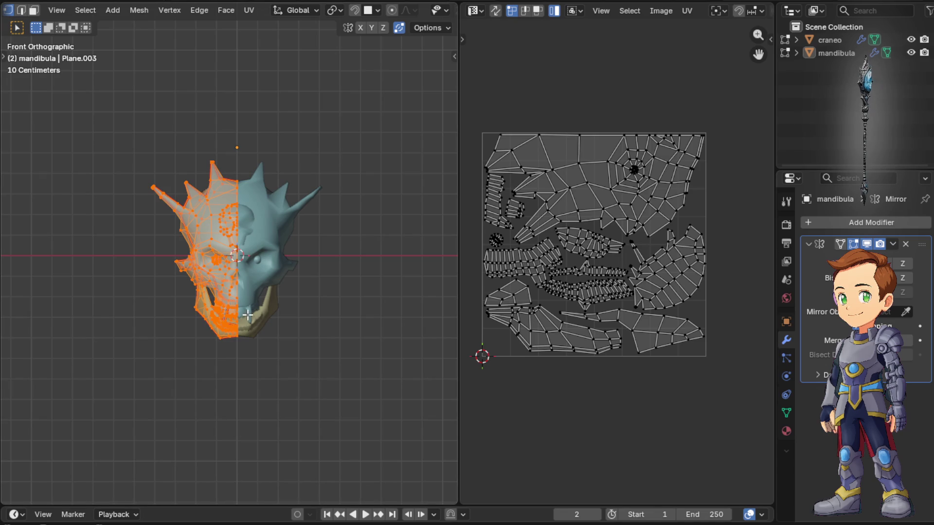
pyautogui.hotkey('alt', 'Tab')
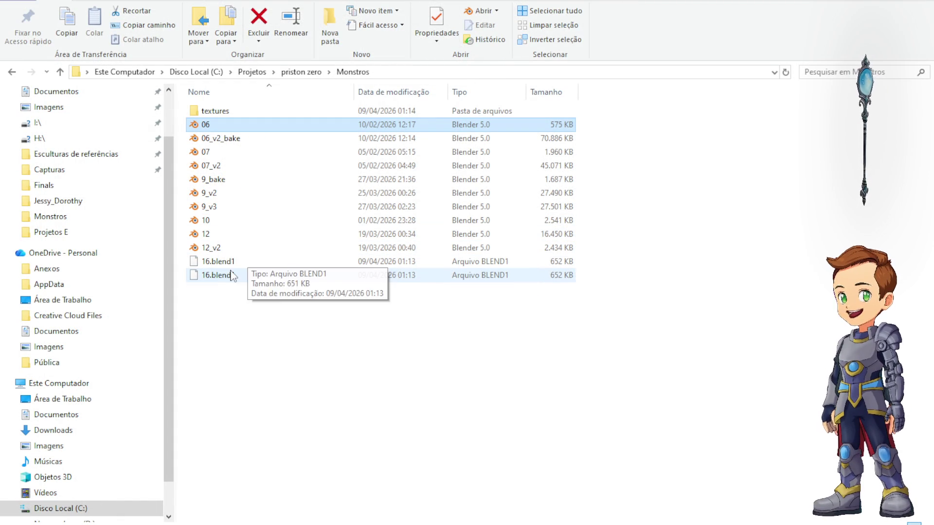
pyautogui.click(786, 73)
pyautogui.doubleClick(203, 267)
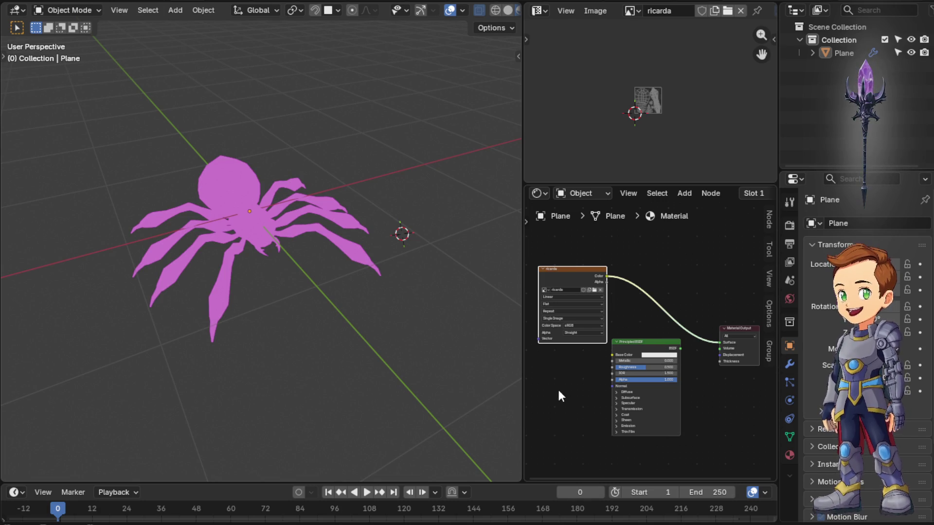
# Review the ricarda image node and the images already in the file without changing them
pyautogui.moveTo(321, 273)
pyautogui.mouseDown(button='middle')
pyautogui.moveTo(299, 158)
pyautogui.moveTo(320, 281)
pyautogui.mouseUp(button='middle')
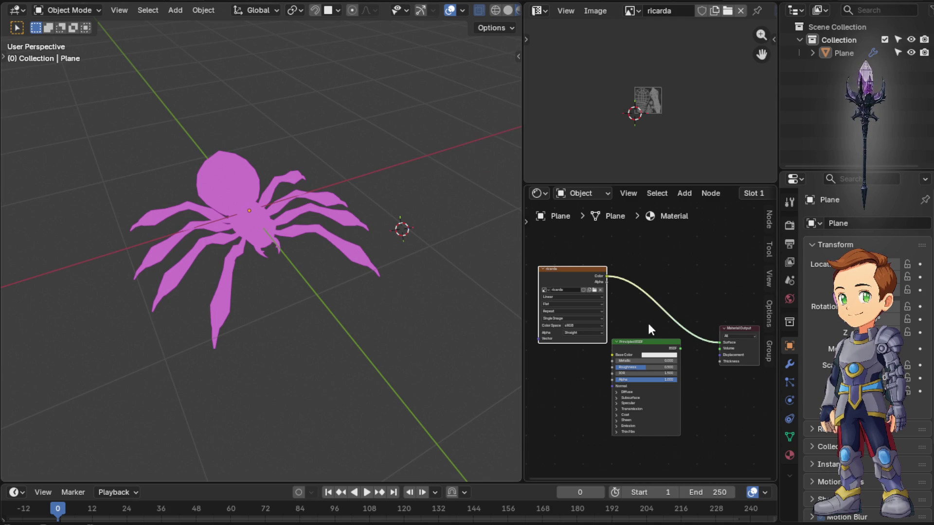
pyautogui.scroll(2, 559, 266)
pyautogui.scroll(2, 570, 283)
pyautogui.scroll(2, 576, 288)
pyautogui.scroll(1, 584, 288)
pyautogui.scroll(1, 612, 289)
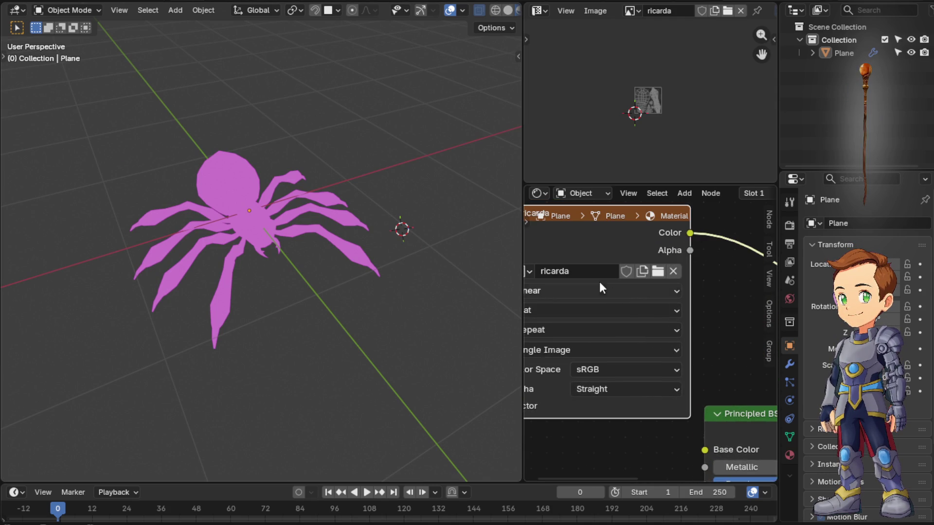
pyautogui.moveTo(613, 288); pyautogui.dragTo(621, 289, button='middle')
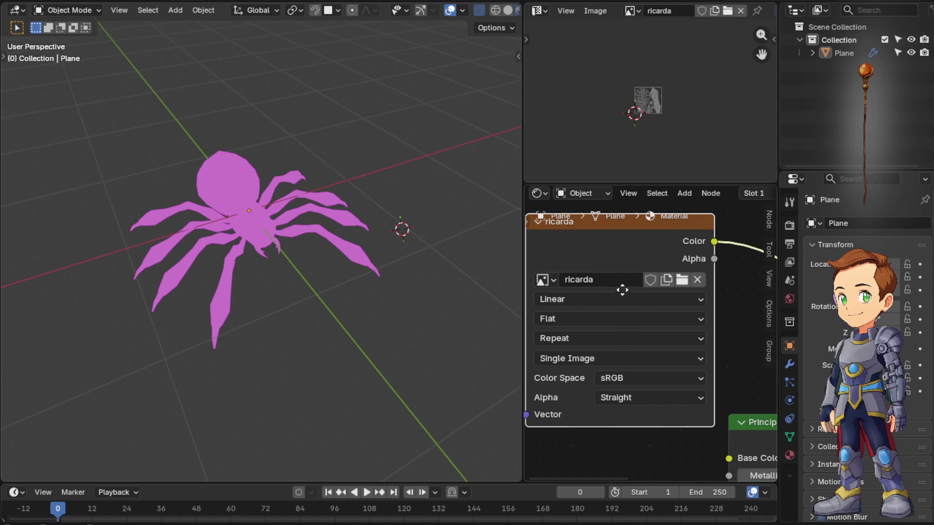
pyautogui.click(547, 280)
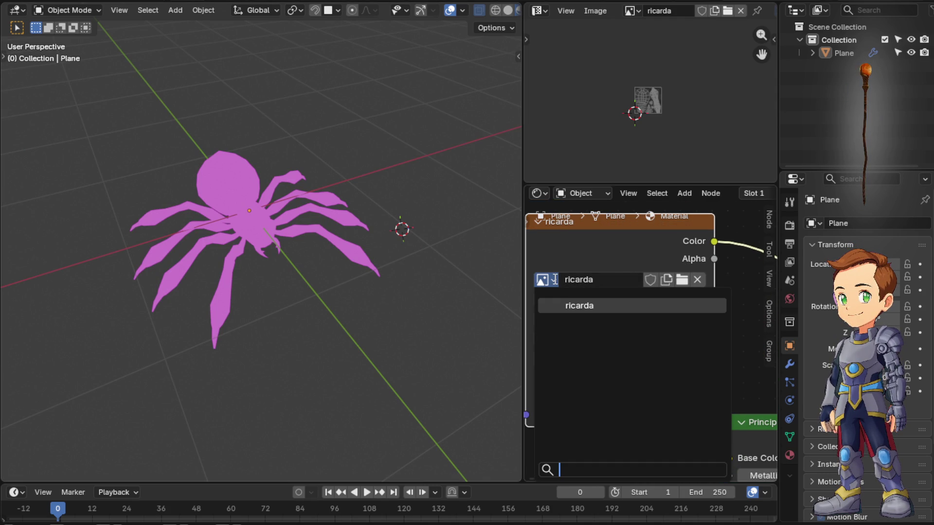
pyautogui.click(596, 306)
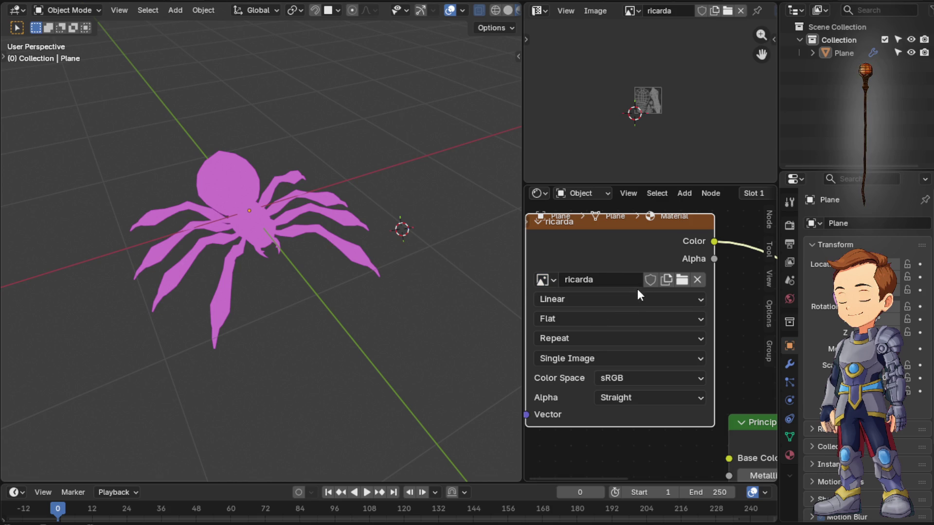
# Load bake_ricarda.png from the textures folder into the Image Texture node
pyautogui.click(681, 280)
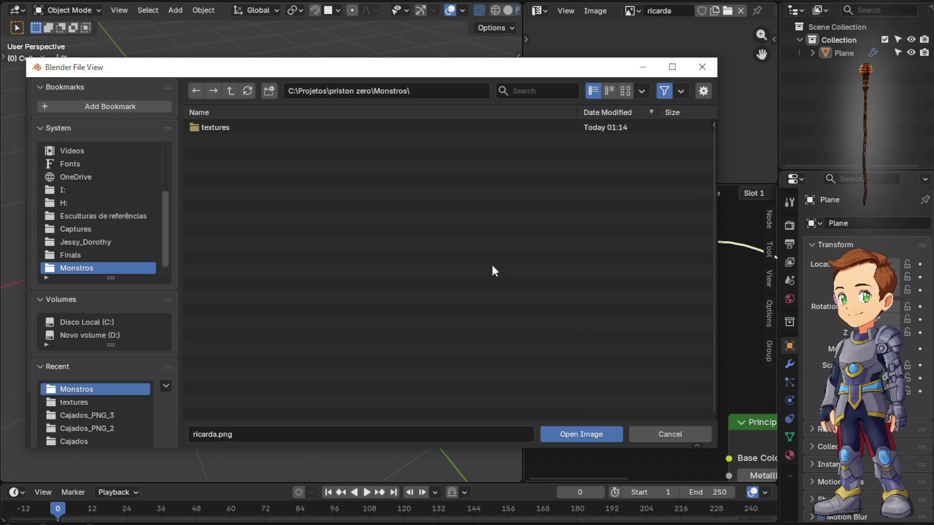
pyautogui.click(229, 125)
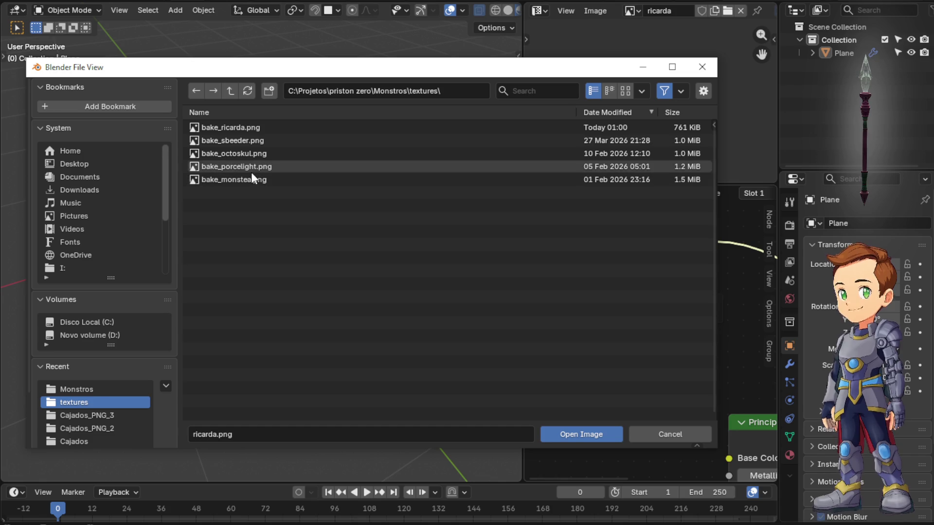
pyautogui.click(262, 131)
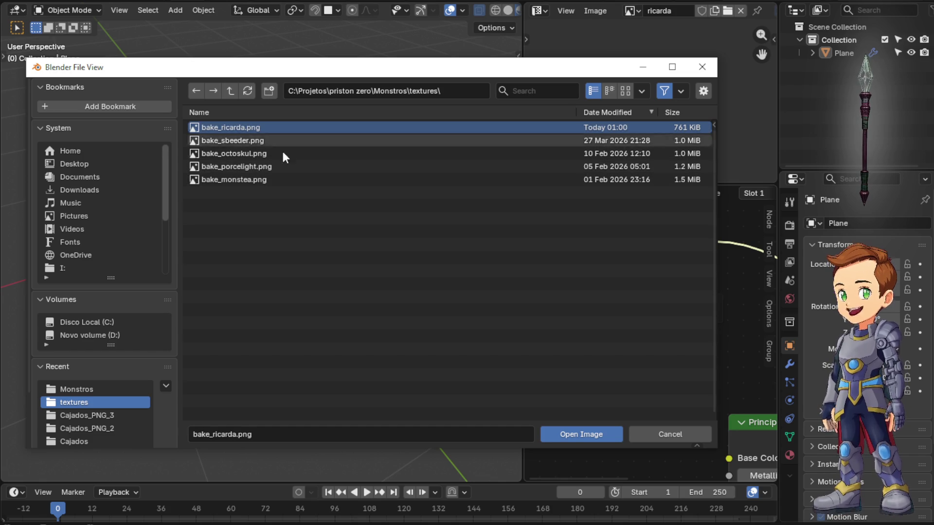
pyautogui.click(576, 434)
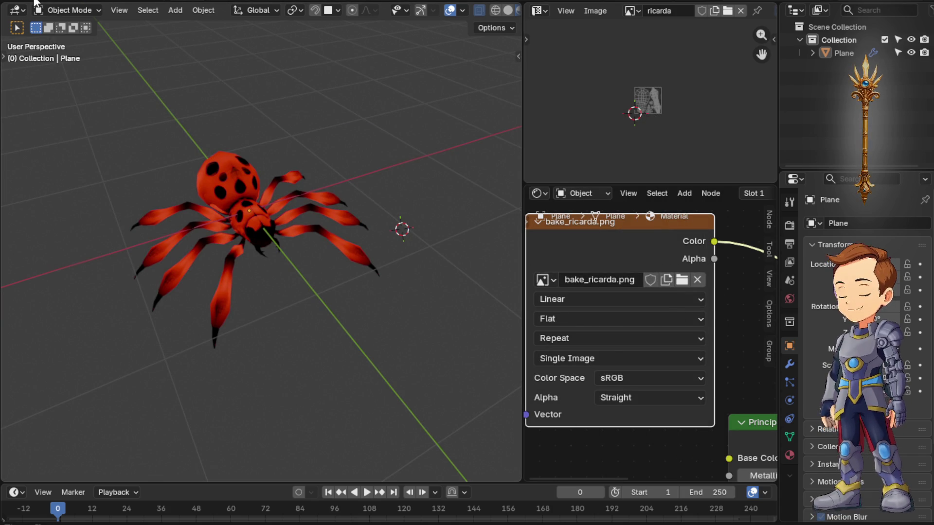
# Pack the external texture resources into the Blender file via File > External Data
pyautogui.press('F4')
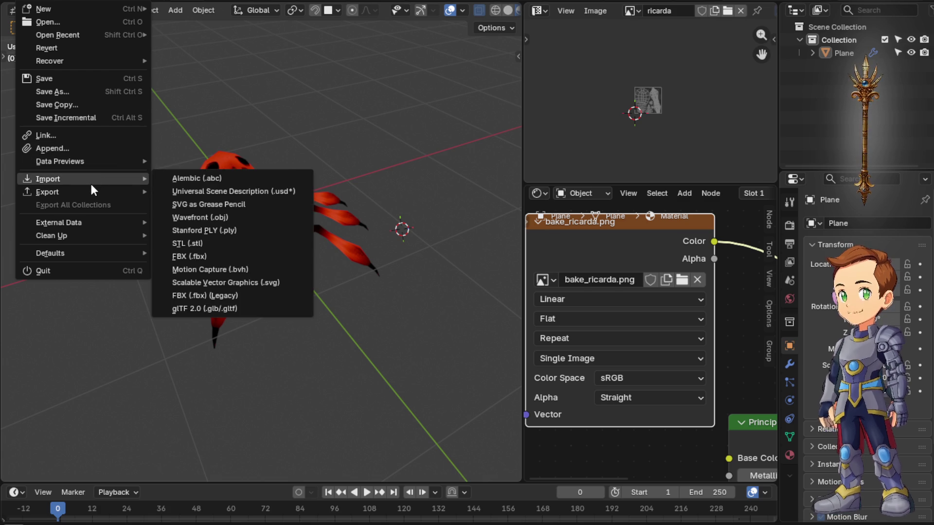
pyautogui.moveTo(58, 223)
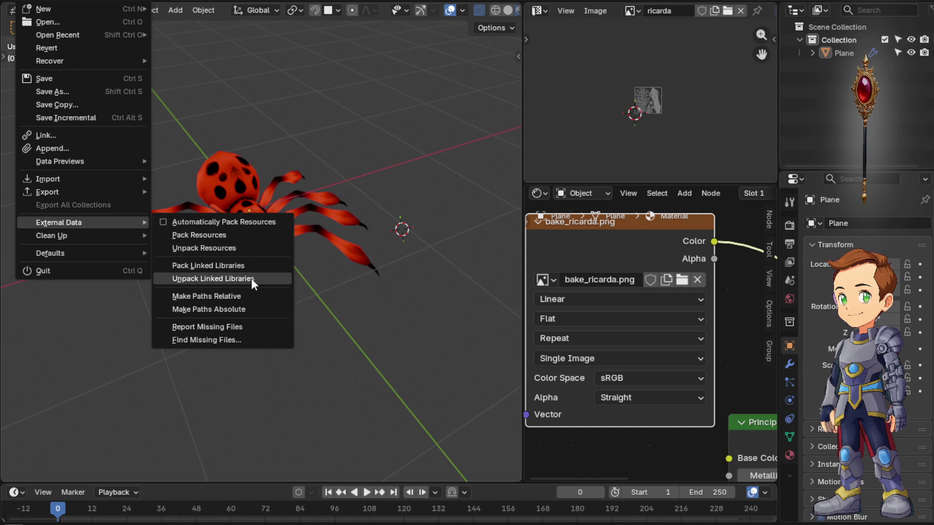
pyautogui.click(247, 234)
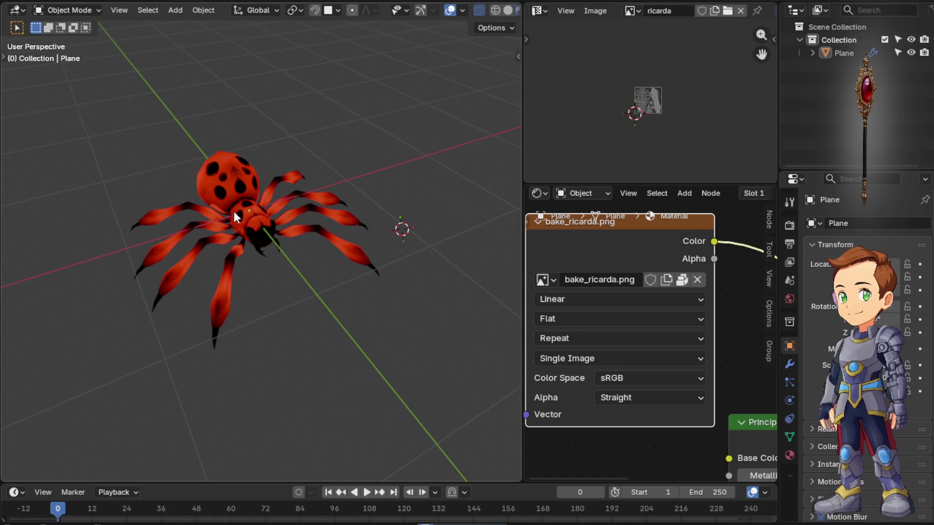
pyautogui.scroll(-3, 657, 293)
pyautogui.moveTo(306, 231)
pyautogui.mouseDown(button='middle')
pyautogui.moveTo(360, 210)
pyautogui.moveTo(350, 248)
pyautogui.mouseUp(button='middle')
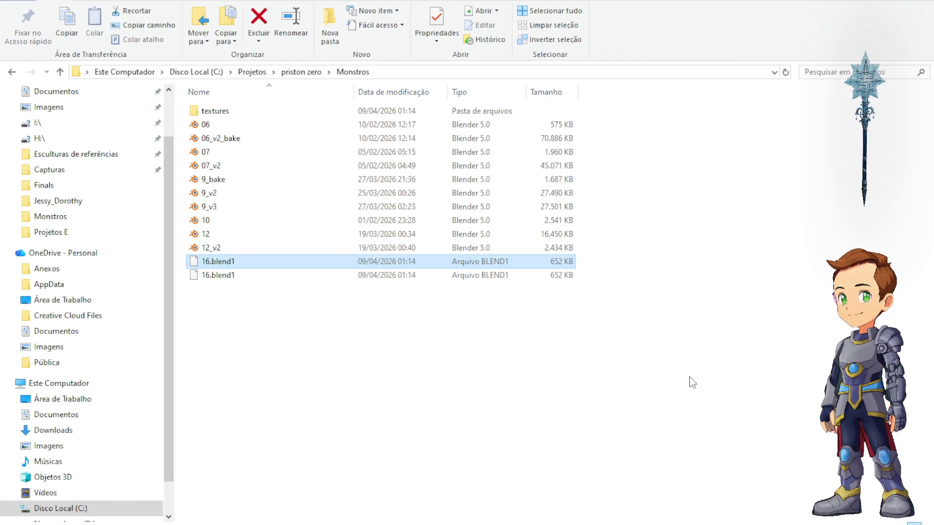
# Dismiss the Open With prompt for 16.blend1 and refresh the Monstros folder listing
pyautogui.press('Return')
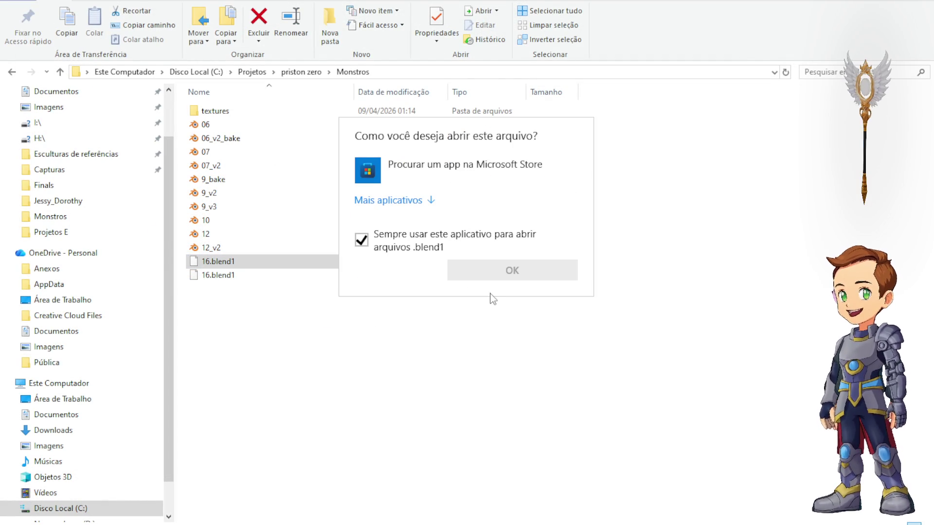
pyautogui.click(611, 163)
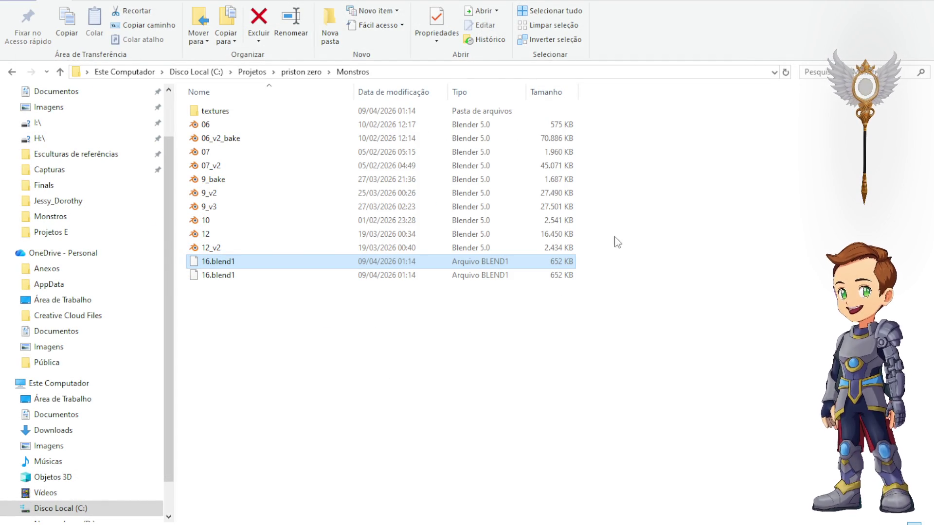
pyautogui.click(785, 72)
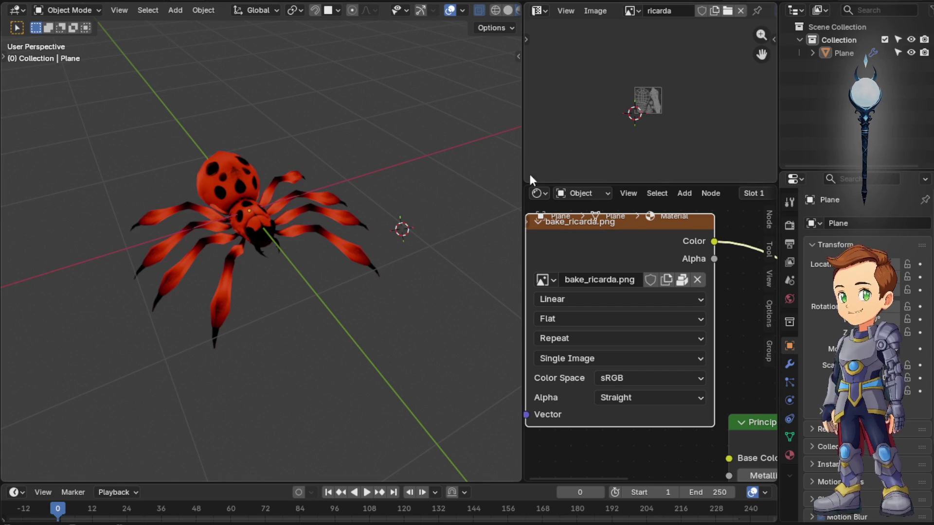
# Orbit to an oblique top-down view of the textured spider for a screenshot
pyautogui.moveTo(346, 210); pyautogui.dragTo(363, 185, button='middle')
pyautogui.scroll(-1, 636, 295)
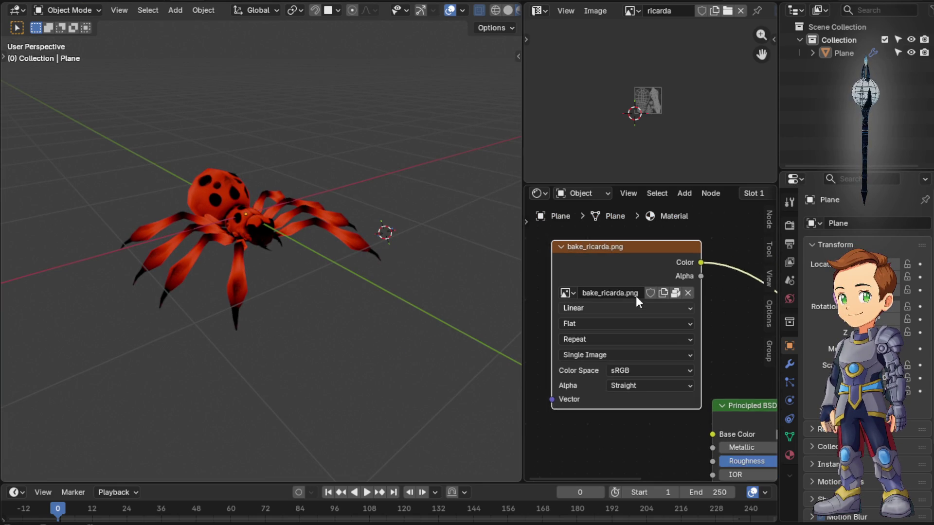
pyautogui.scroll(-1, 636, 295)
pyautogui.moveTo(384, 222)
pyautogui.mouseDown(button='middle')
pyautogui.moveTo(313, 261)
pyautogui.moveTo(332, 264)
pyautogui.mouseUp(button='middle')
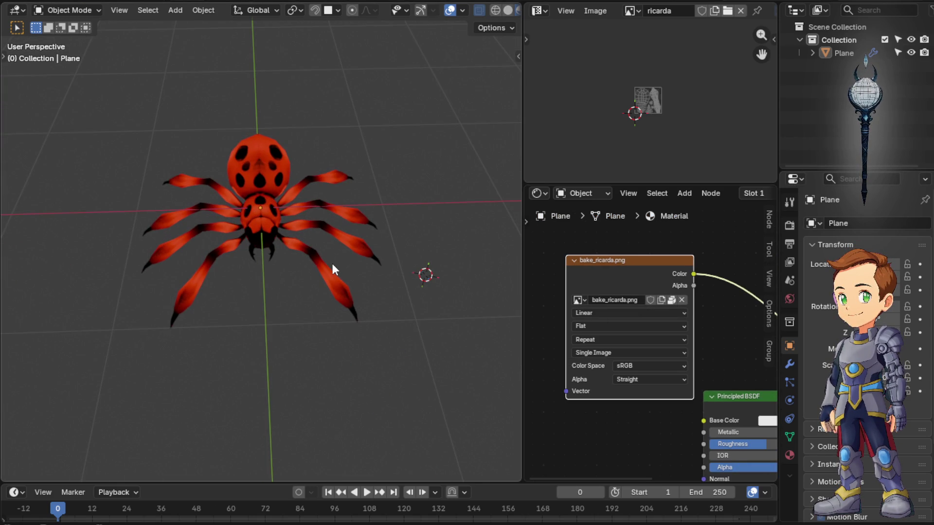
pyautogui.moveTo(237, 221); pyautogui.dragTo(307, 213, button='middle')
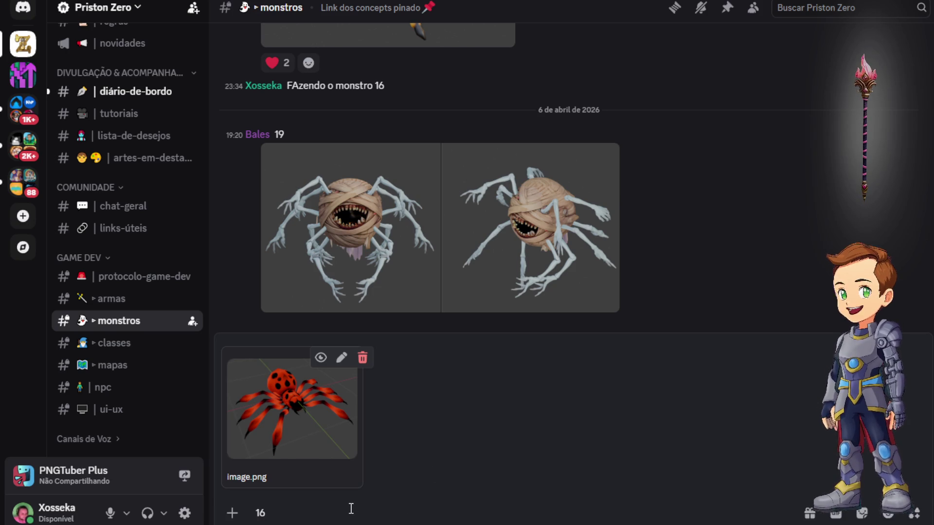
# Send the spider screenshot captioned 16, restore down Discord and bring Explorer forward
pyautogui.press('Return')
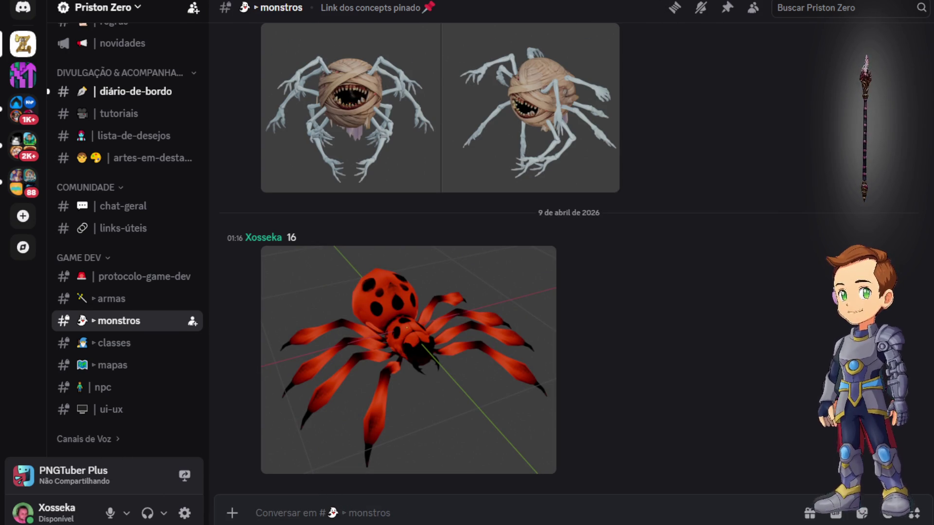
pyautogui.moveTo(663, 9); pyautogui.dragTo(685, 17)
pyautogui.hotkey('alt', 'Tab')
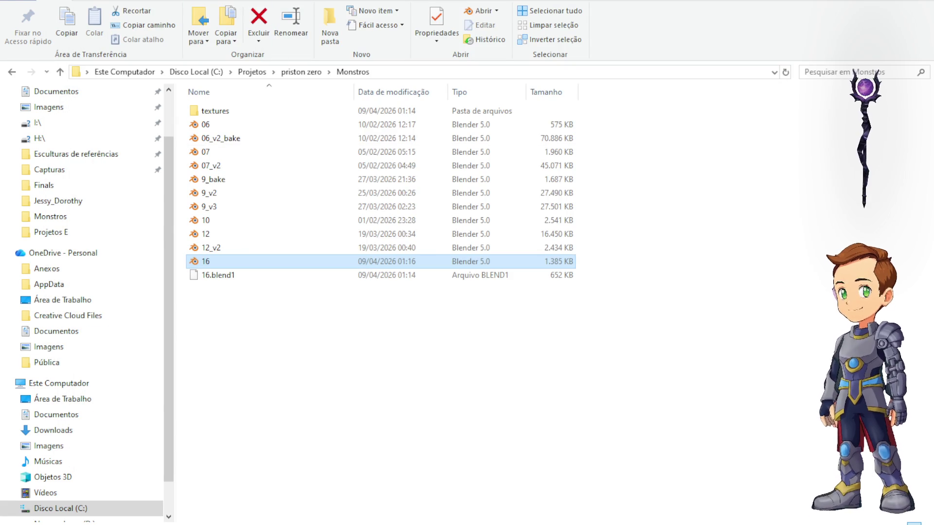
# Drag the 16 file from Explorer into the monstros chat and upload it as an attachment
pyautogui.moveTo(313, 2)
pyautogui.mouseDown()
pyautogui.moveTo(591, 383)
pyautogui.moveTo(515, 253)
pyautogui.mouseUp()
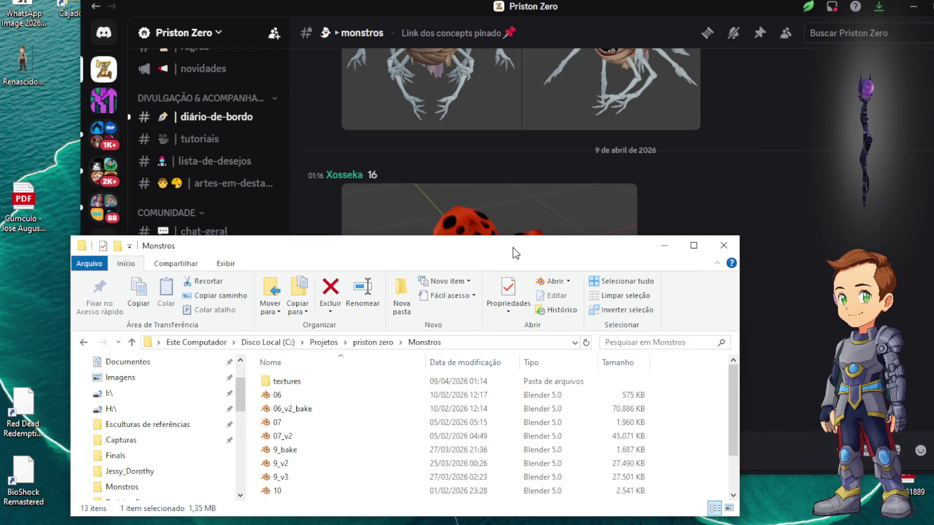
pyautogui.scroll(-2, 307, 471)
pyautogui.moveTo(304, 483)
pyautogui.mouseDown()
pyautogui.moveTo(916, 343)
pyautogui.moveTo(768, 312)
pyautogui.mouseUp()
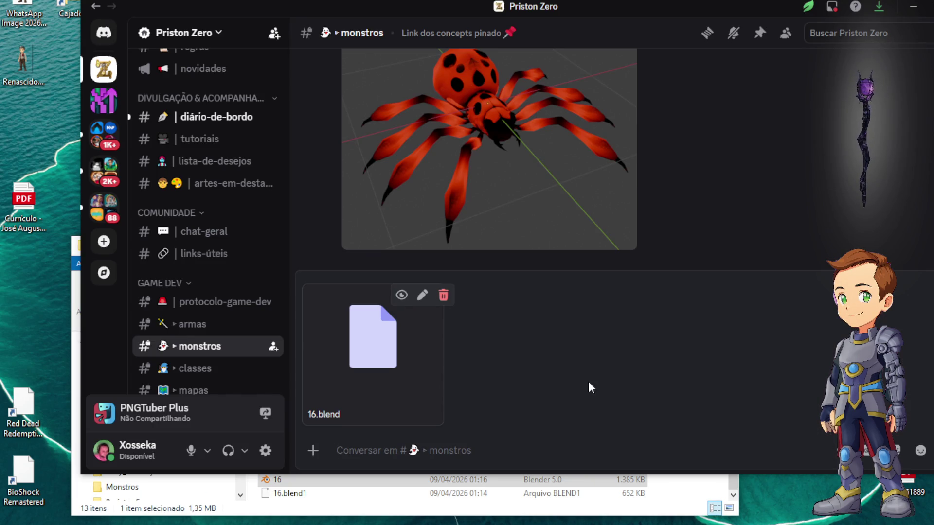
pyautogui.press('Return')
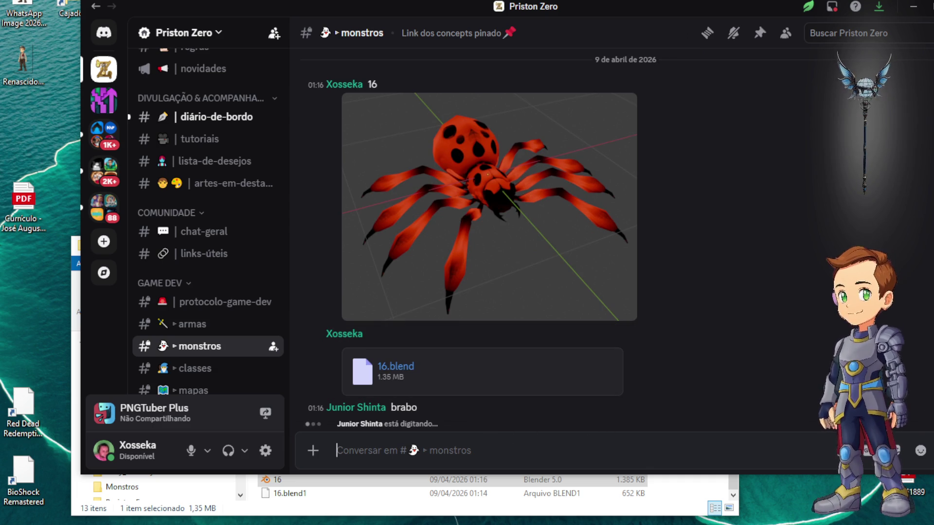
pyautogui.moveTo(750, 11)
pyautogui.mouseDown()
pyautogui.moveTo(650, 1)
pyautogui.moveTo(832, 7)
pyautogui.mouseUp()
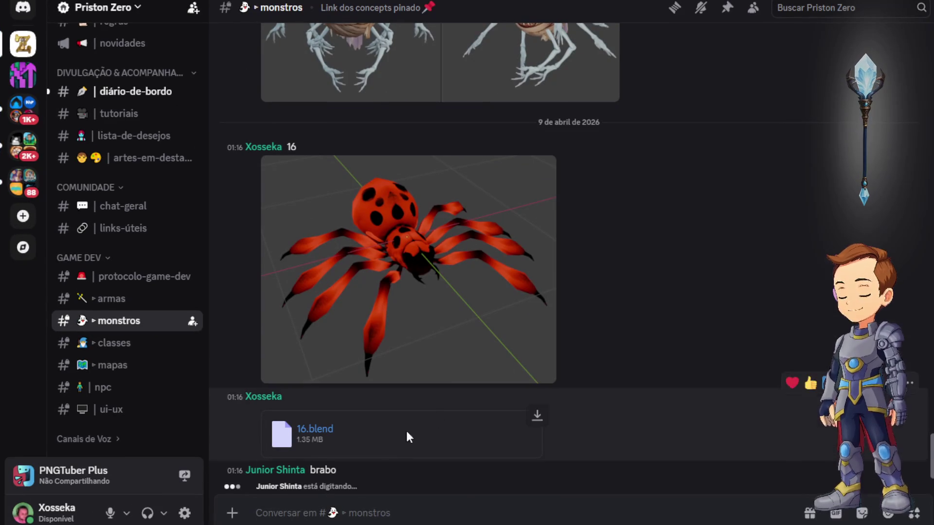
pyautogui.moveTo(489, 206)
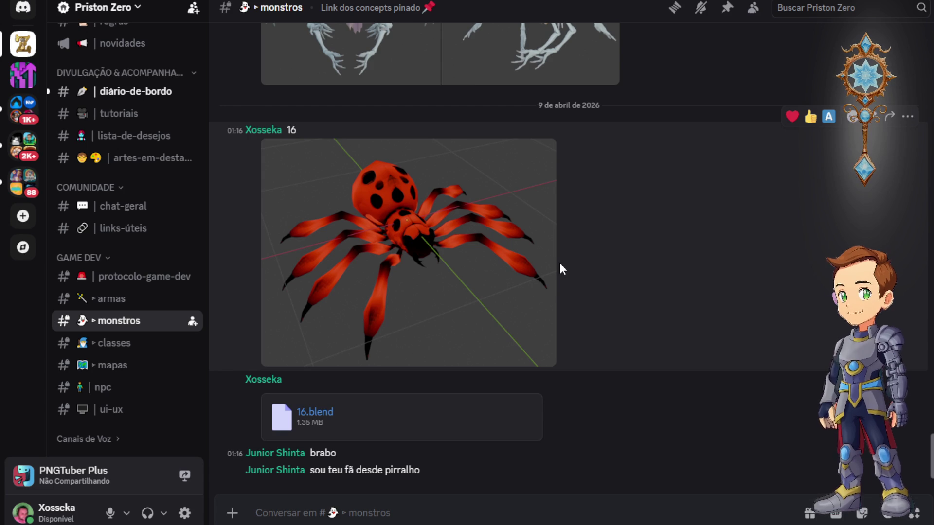
pyautogui.scroll(5, 560, 269)
pyautogui.scroll(-5, 560, 269)
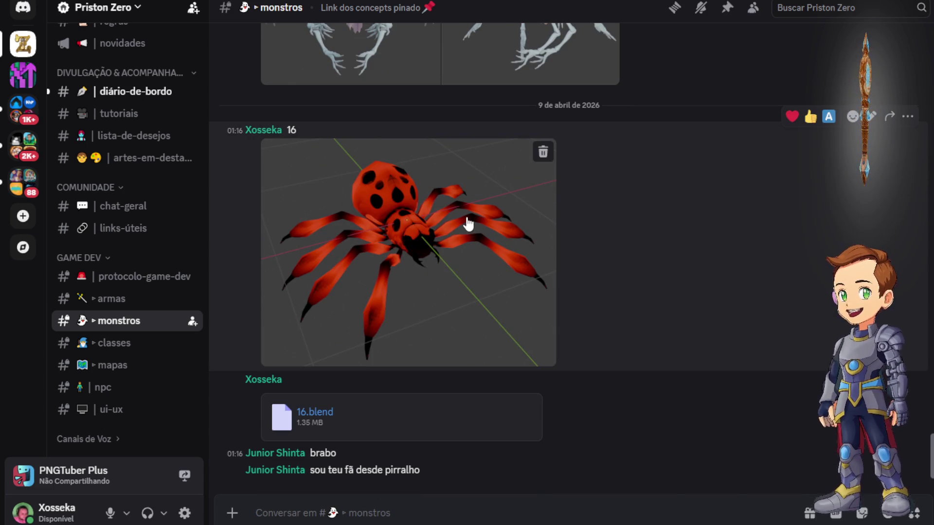
# View the spider image enlarged, then heart-react to the latest reply and return to Explorer
pyautogui.click(453, 265)
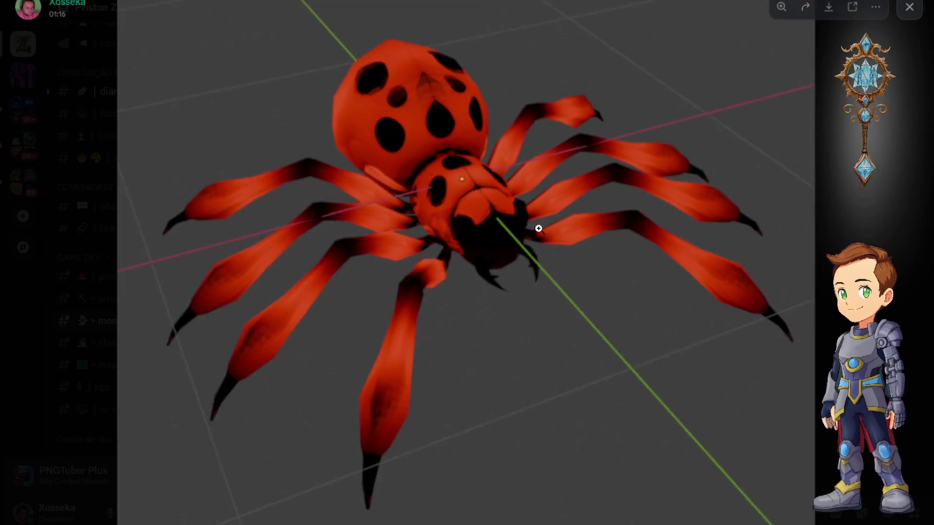
pyautogui.click(539, 229)
pyautogui.press('Escape')
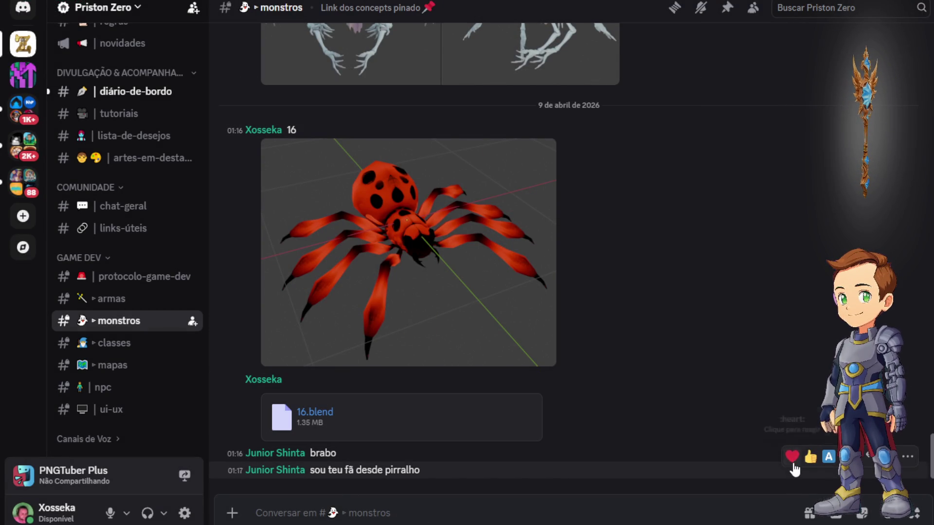
pyautogui.click(792, 460)
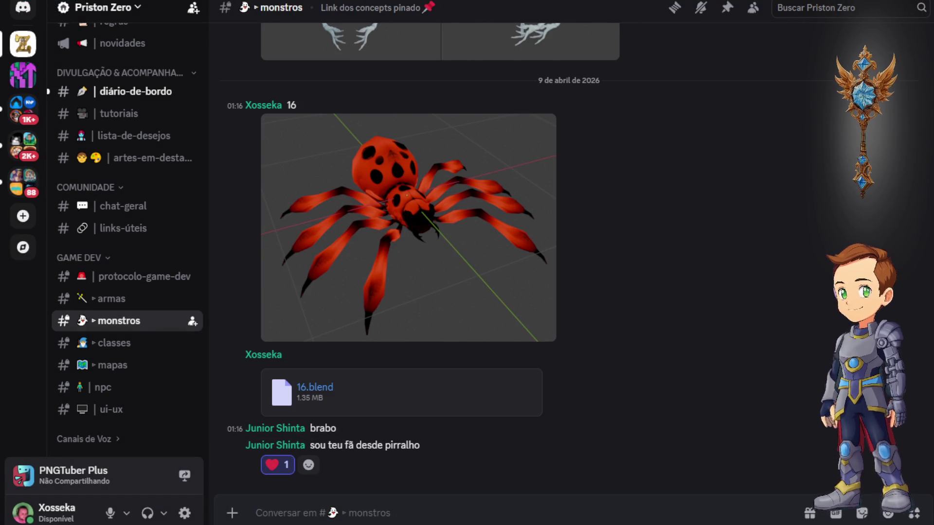
pyautogui.scroll(2, 448, 267)
pyautogui.scroll(-2, 453, 265)
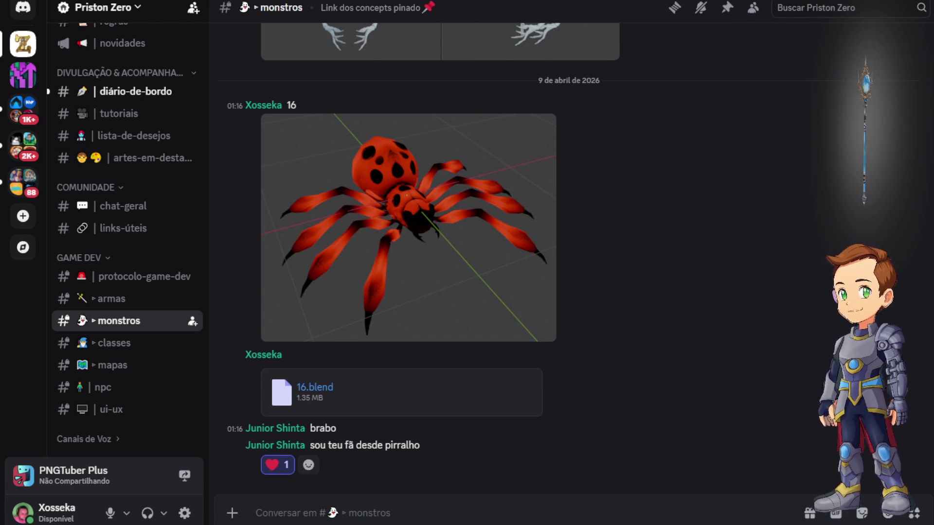
pyautogui.hotkey('alt', 'Tab')
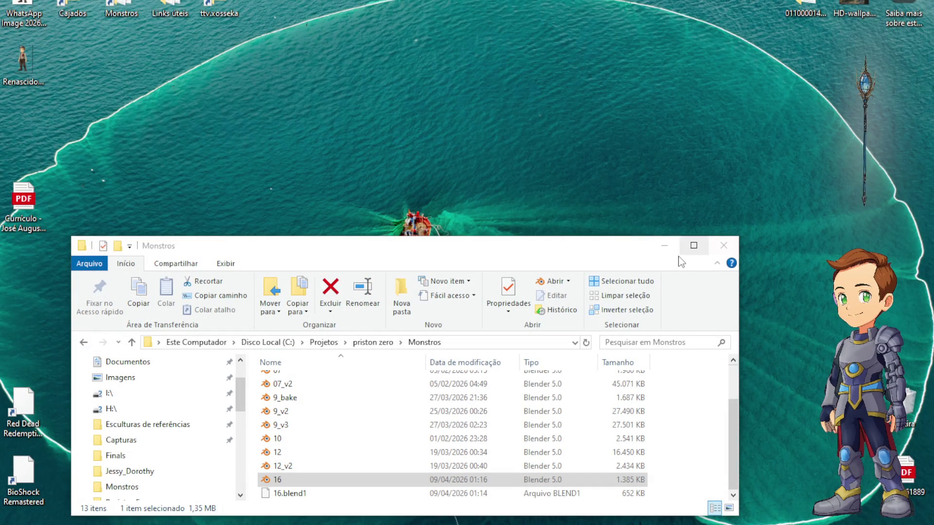
# Navigate up to priston zero, into Cajados, and open the 44 staff file in Blender
pyautogui.click(693, 246)
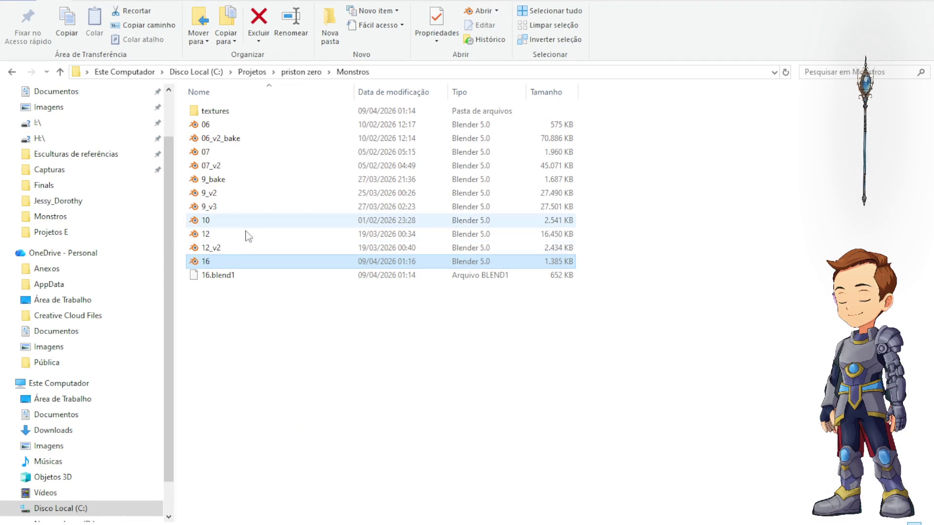
pyautogui.click(60, 71)
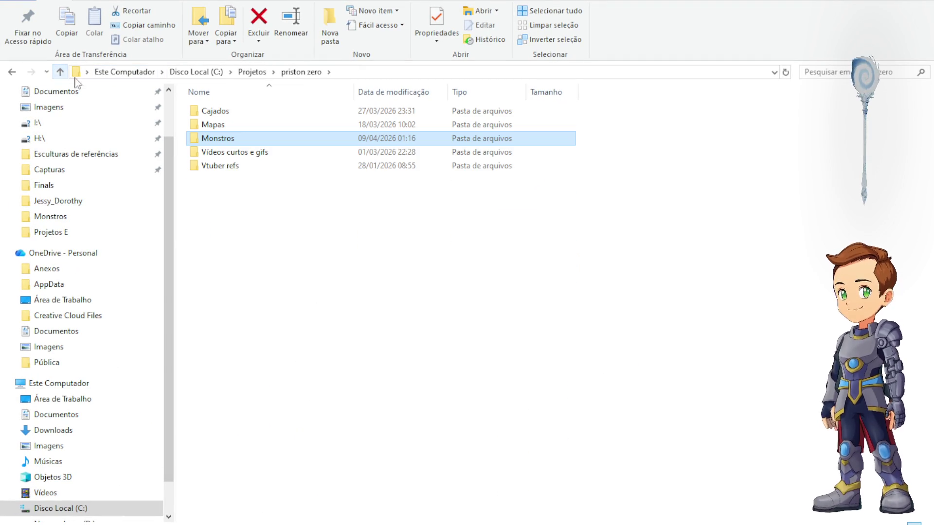
pyautogui.click(233, 118)
pyautogui.doubleClick(234, 118)
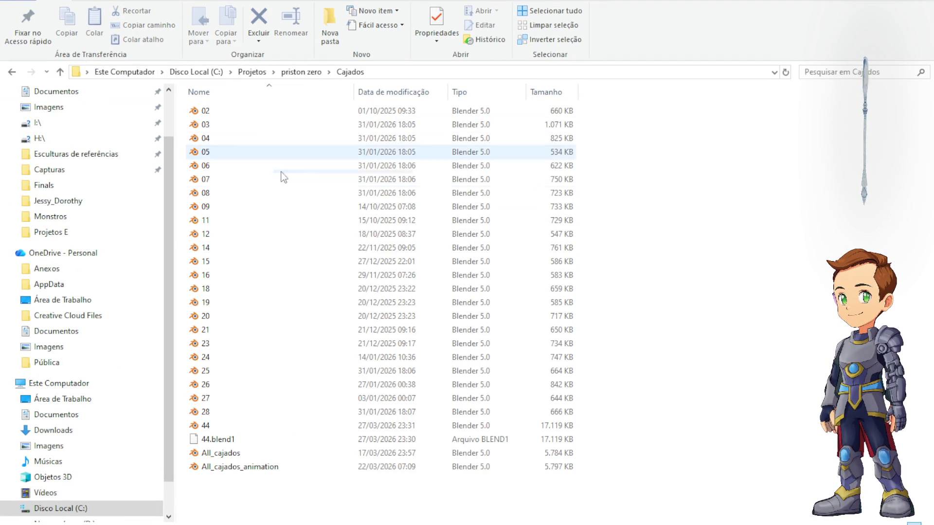
pyautogui.doubleClick(240, 429)
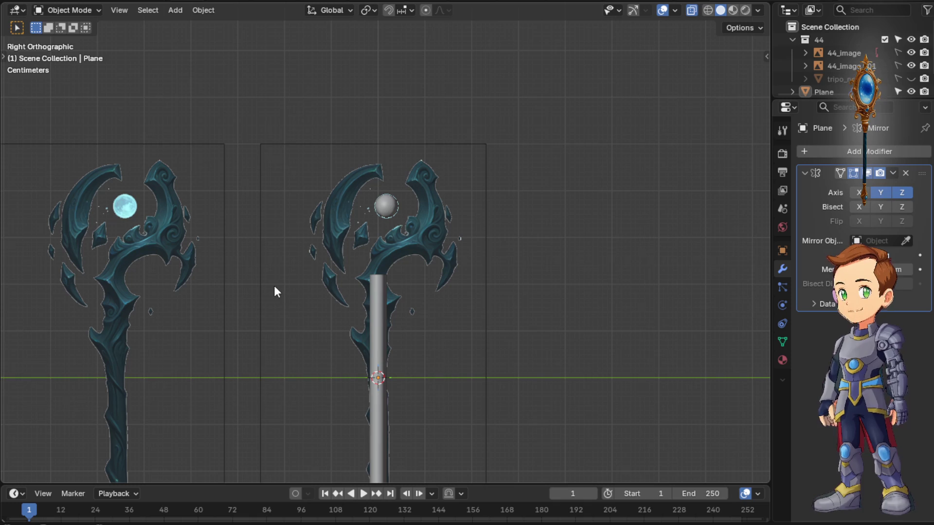
pyautogui.scroll(-5, 292, 278)
pyautogui.scroll(-1, 398, 308)
pyautogui.scroll(3, 408, 314)
# Compare the gray shaft against both reference planes from perspective and numpad side views
pyautogui.moveTo(408, 314); pyautogui.dragTo(335, 174, button='middle')
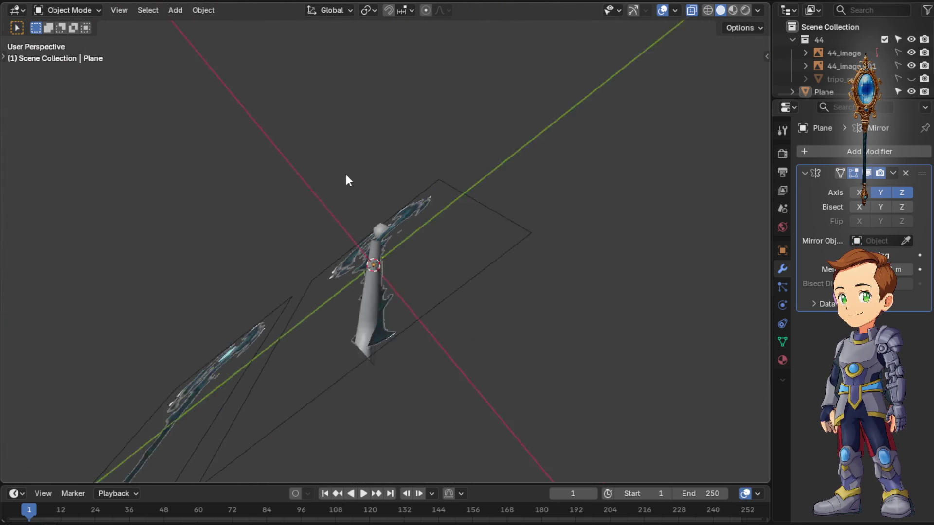
pyautogui.moveTo(335, 174); pyautogui.dragTo(392, 270, button='middle')
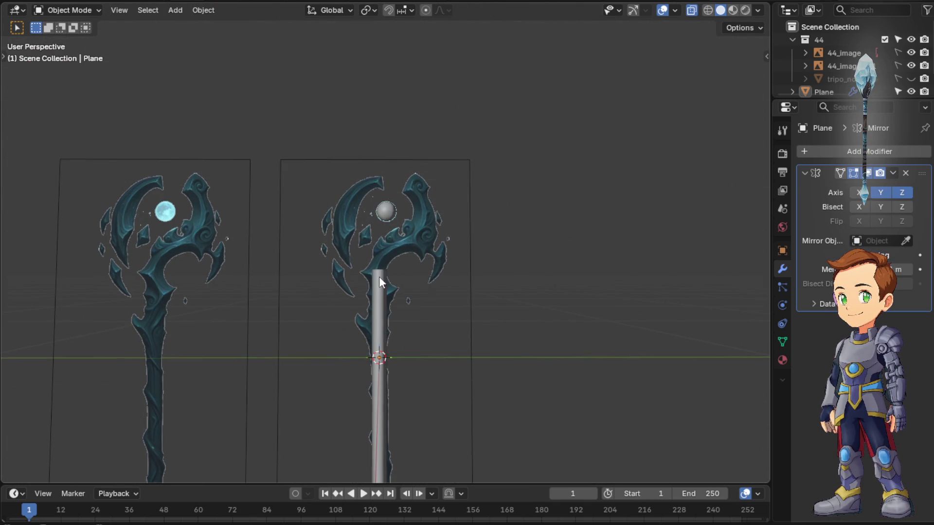
pyautogui.scroll(3, 371, 284)
pyautogui.scroll(-2, 371, 285)
pyautogui.scroll(-1, 372, 290)
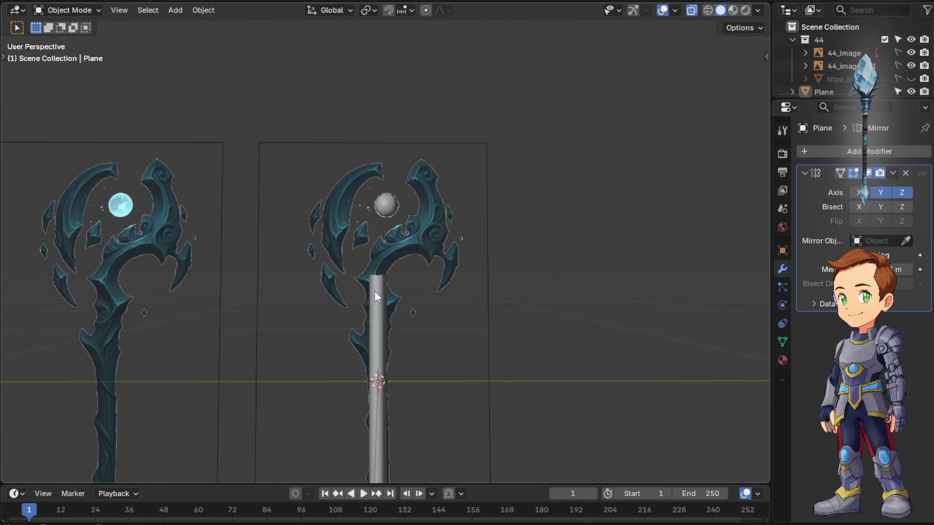
pyautogui.scroll(2, 374, 290)
pyautogui.scroll(-1, 374, 291)
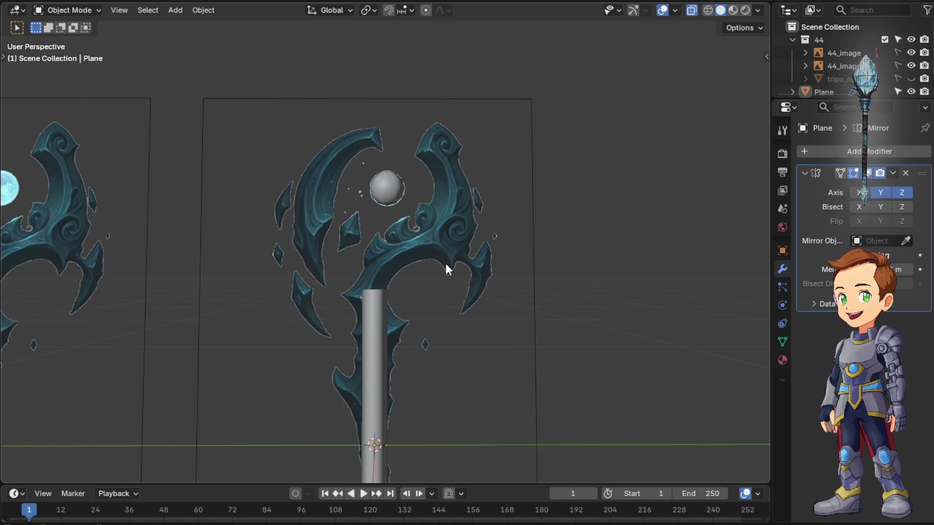
pyautogui.scroll(-3, 398, 294)
pyautogui.moveTo(387, 299)
pyautogui.mouseDown(button='middle')
pyautogui.moveTo(209, 298)
pyautogui.moveTo(389, 316)
pyautogui.mouseUp(button='middle')
pyautogui.press('KP_5')
pyautogui.press('KP_1')
pyautogui.press('KP_3')
pyautogui.scroll(5, 389, 316)
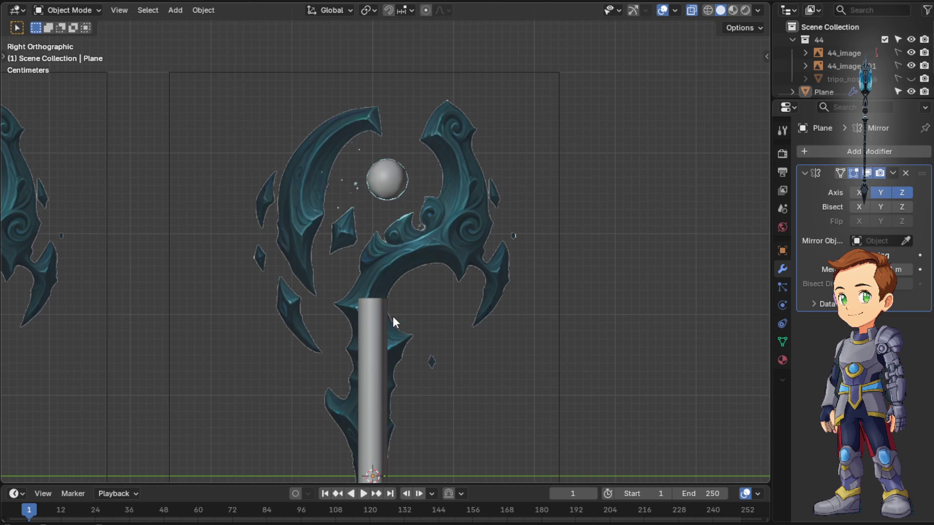
pyautogui.scroll(-2, 438, 283)
pyautogui.scroll(1, 439, 283)
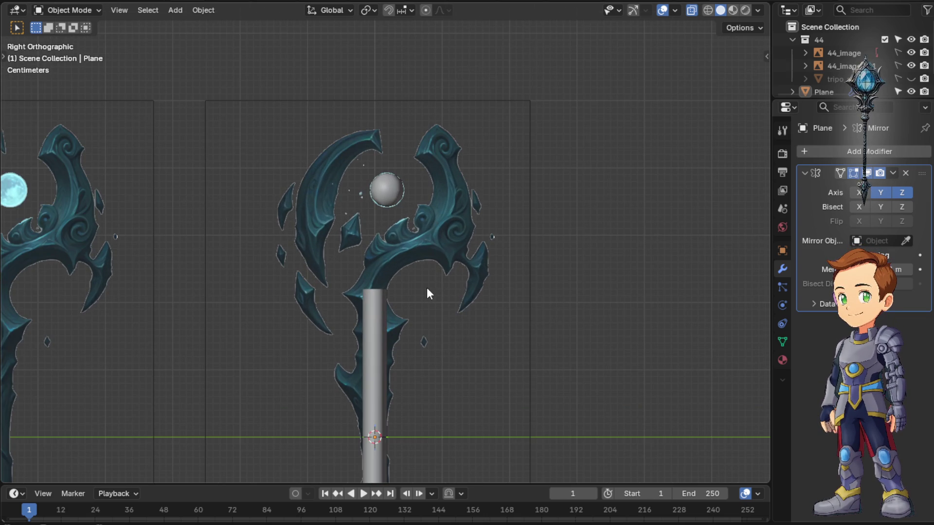
pyautogui.moveTo(423, 284)
pyautogui.mouseDown(button='middle')
pyautogui.moveTo(475, 249)
pyautogui.moveTo(459, 341)
pyautogui.moveTo(414, 328)
pyautogui.mouseUp(button='middle')
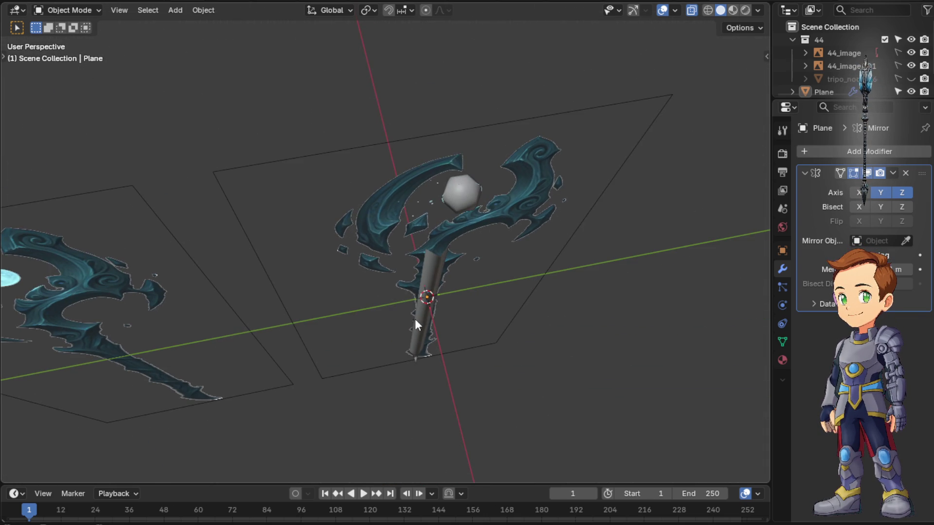
# Select the gray staff shaft and toggle its mesh editing, viewing it from a slant
pyautogui.click(427, 263)
pyautogui.press('Tab')
pyautogui.press('Tab')
pyautogui.moveTo(479, 280); pyautogui.dragTo(460, 194, button='middle')
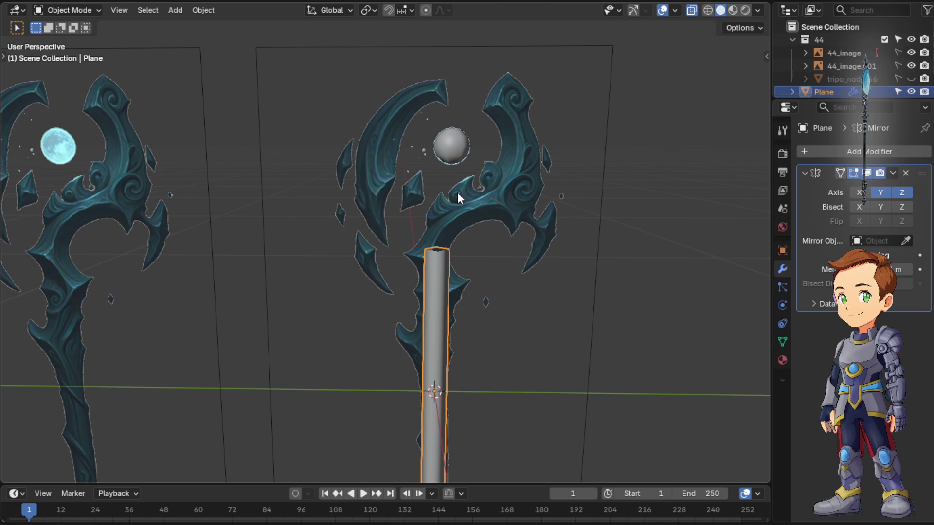
pyautogui.moveTo(455, 194)
pyautogui.mouseDown(button='middle')
pyautogui.moveTo(482, 258)
pyautogui.moveTo(436, 266)
pyautogui.mouseUp(button='middle')
# In Edit Mode, right side view, start extruding the shaft's top edge and cancel it
pyautogui.press('Tab')
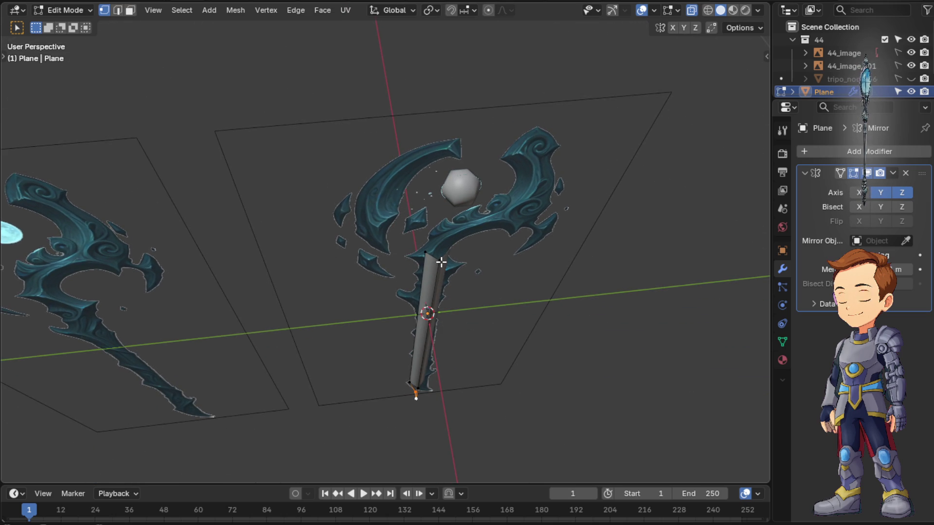
pyautogui.moveTo(455, 253)
pyautogui.mouseDown(button='middle')
pyautogui.moveTo(494, 307)
pyautogui.moveTo(470, 263)
pyautogui.moveTo(448, 163)
pyautogui.mouseUp(button='middle')
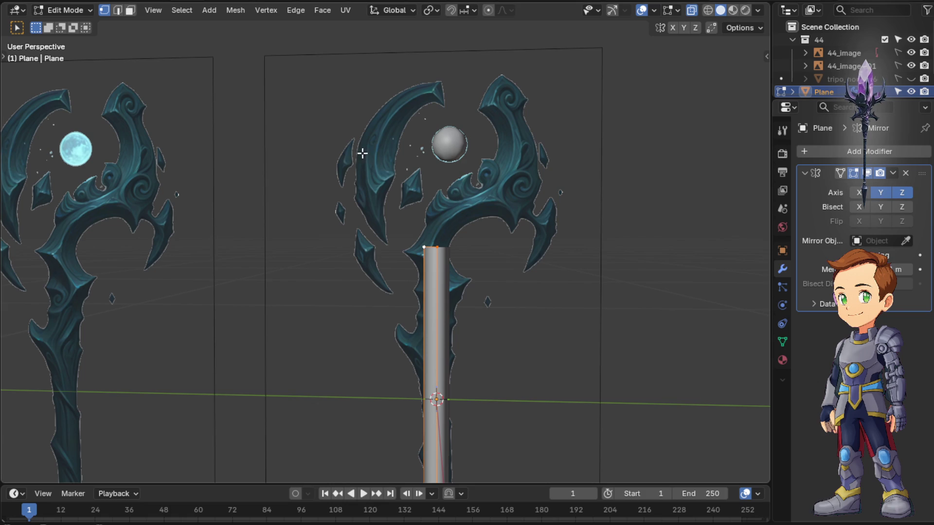
pyautogui.moveTo(426, 220); pyautogui.dragTo(441, 227, button='middle')
pyautogui.press('KP_3')
pyautogui.press('KP_1')
pyautogui.press('KP_3')
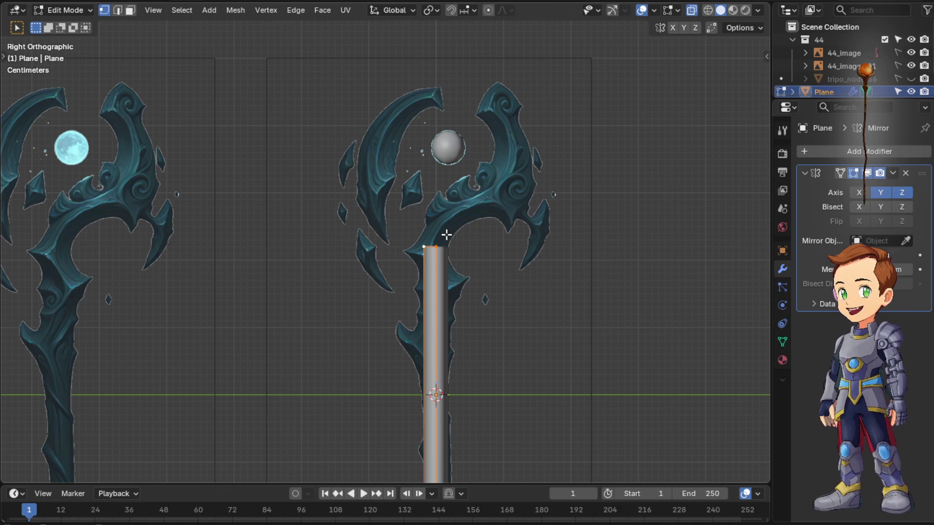
pyautogui.press('e')
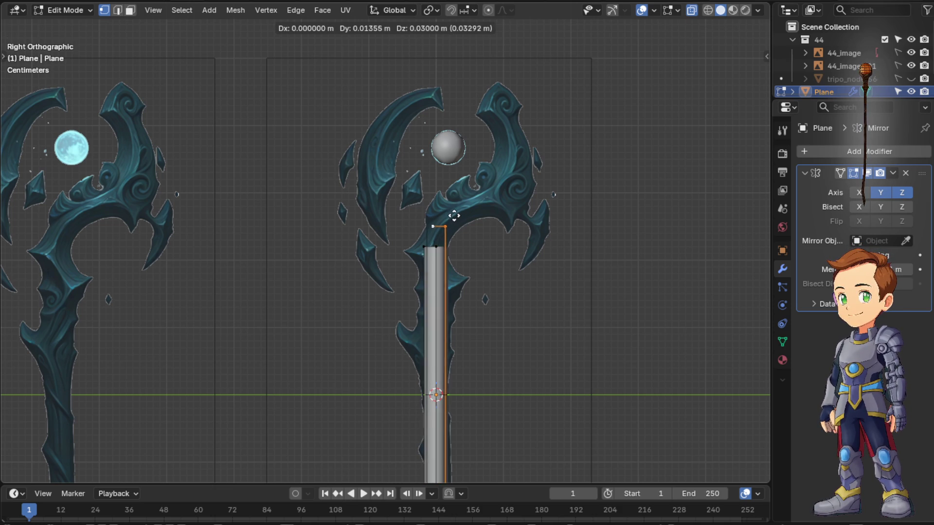
pyautogui.rightClick(453, 219)
pyautogui.scroll(-2, 454, 264)
pyautogui.scroll(-2, 455, 328)
pyautogui.scroll(3, 451, 288)
# Clear the mesh selection and orbit to see the staff standing upright
pyautogui.click(451, 263)
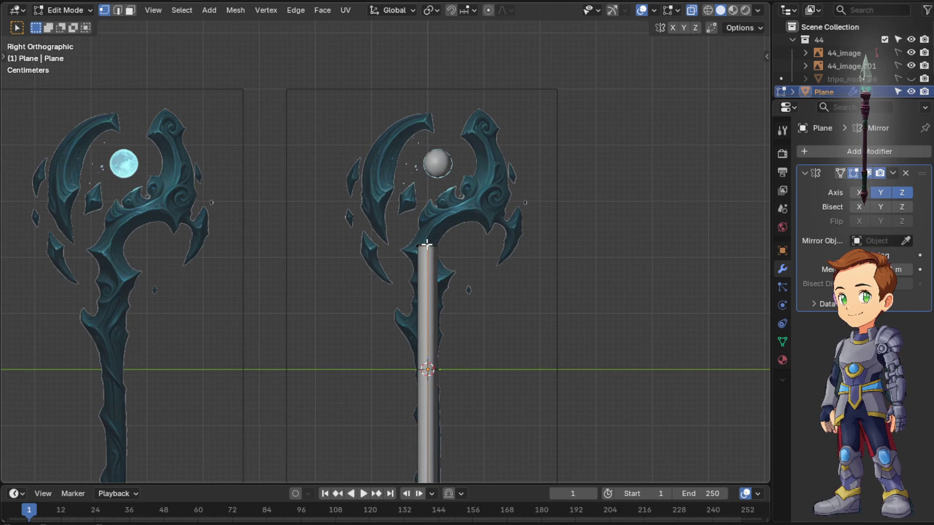
pyautogui.moveTo(429, 247); pyautogui.dragTo(458, 302, button='middle')
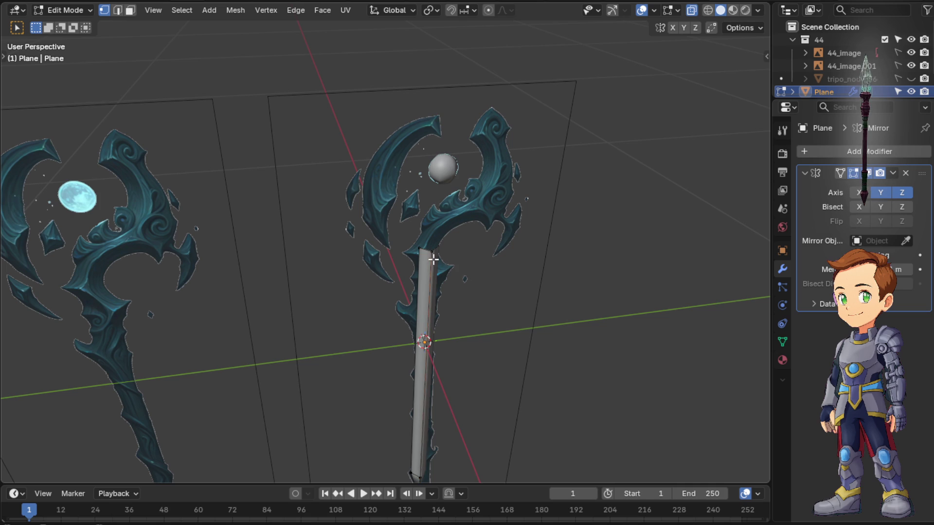
pyautogui.moveTo(464, 293); pyautogui.dragTo(445, 314, button='middle')
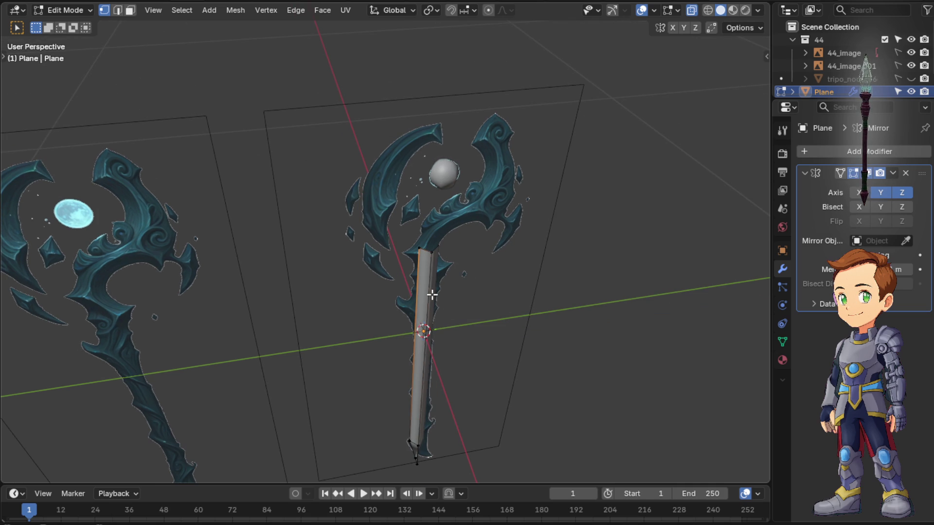
pyautogui.moveTo(429, 292); pyautogui.dragTo(469, 261, button='middle')
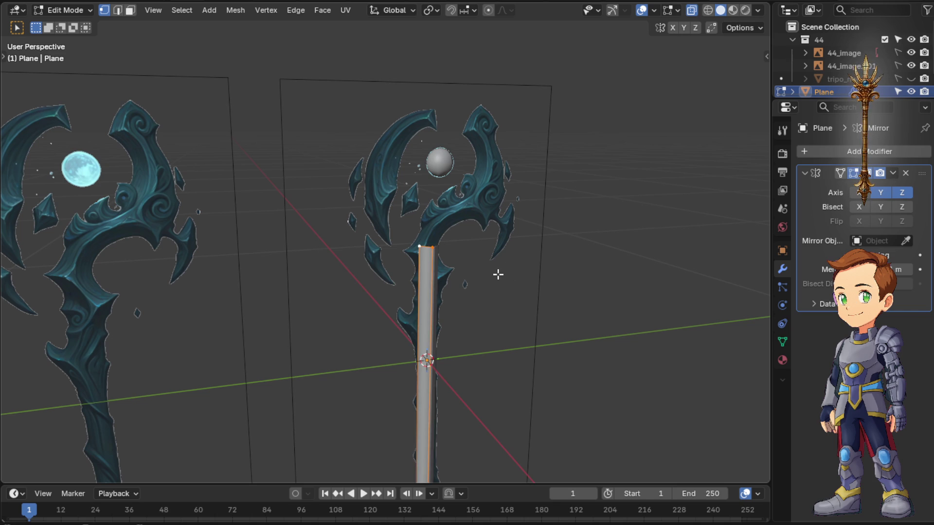
pyautogui.moveTo(479, 279); pyautogui.dragTo(465, 297, button='middle')
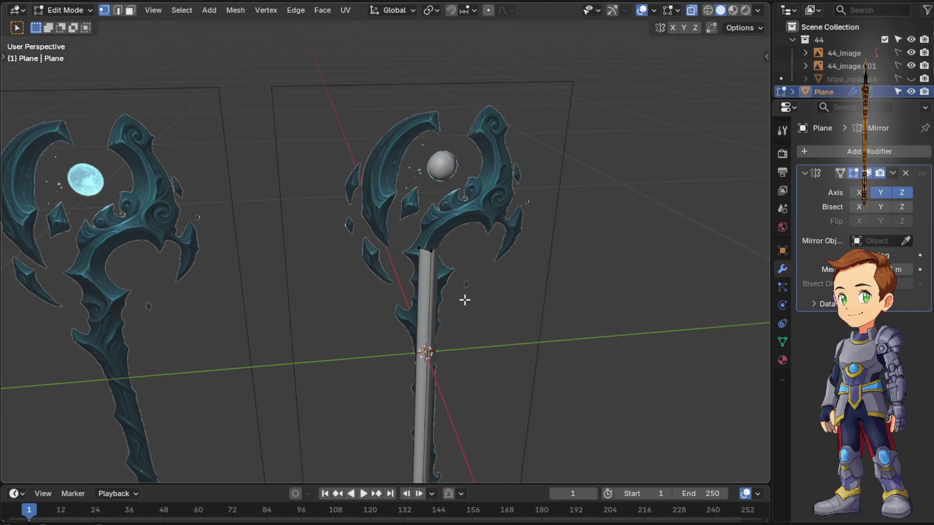
# Duplicate the shaft's top vertex (Shift+D) and drop the copy inside the staff head, viewed from the right
pyautogui.press('Tab')
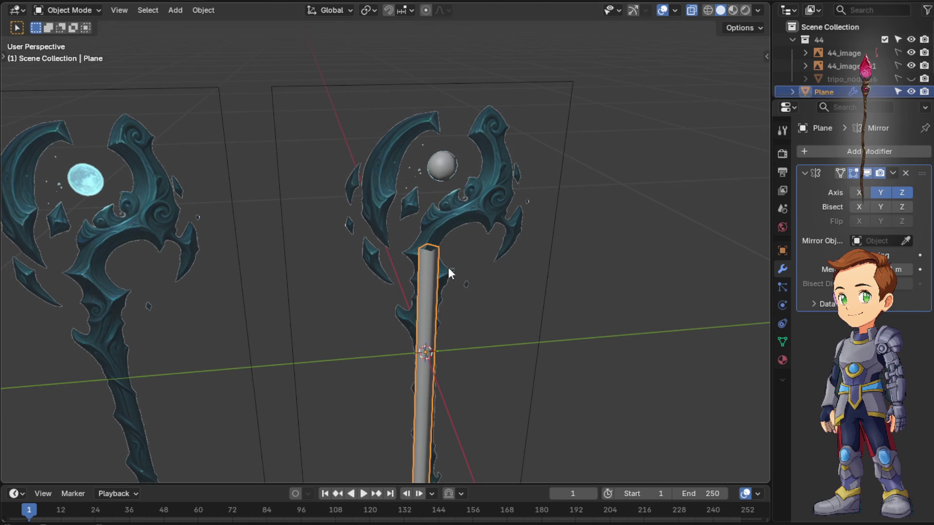
pyautogui.press('Tab')
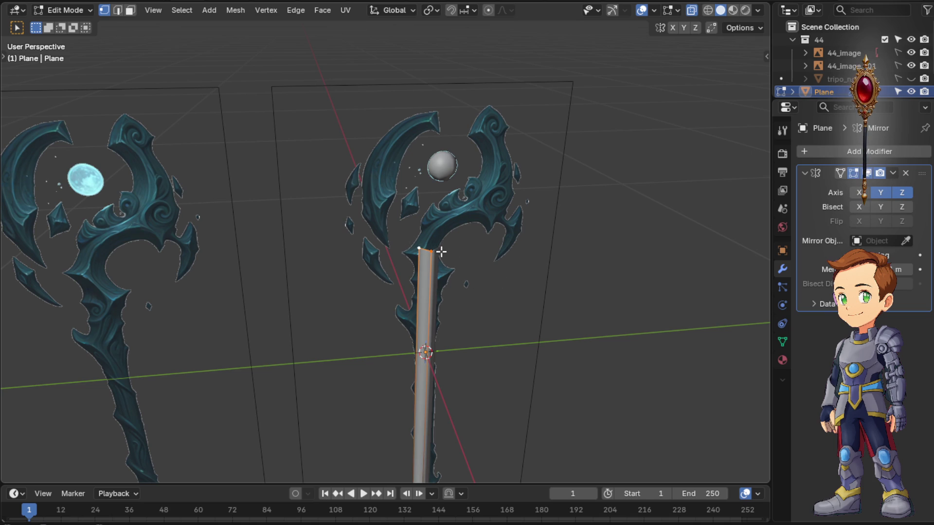
pyautogui.hotkey('shift', 'd')
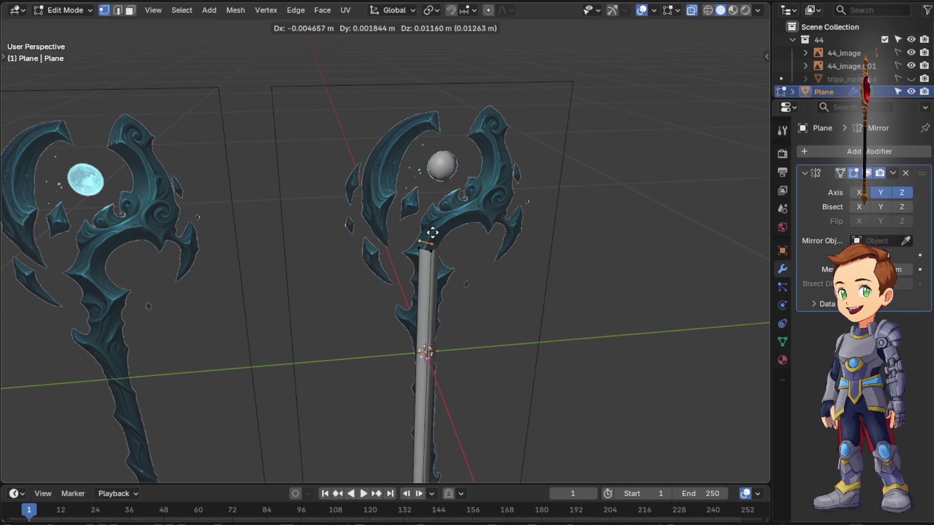
pyautogui.click(436, 223)
pyautogui.moveTo(436, 223); pyautogui.dragTo(429, 195, button='middle')
pyautogui.scroll(3, 450, 251)
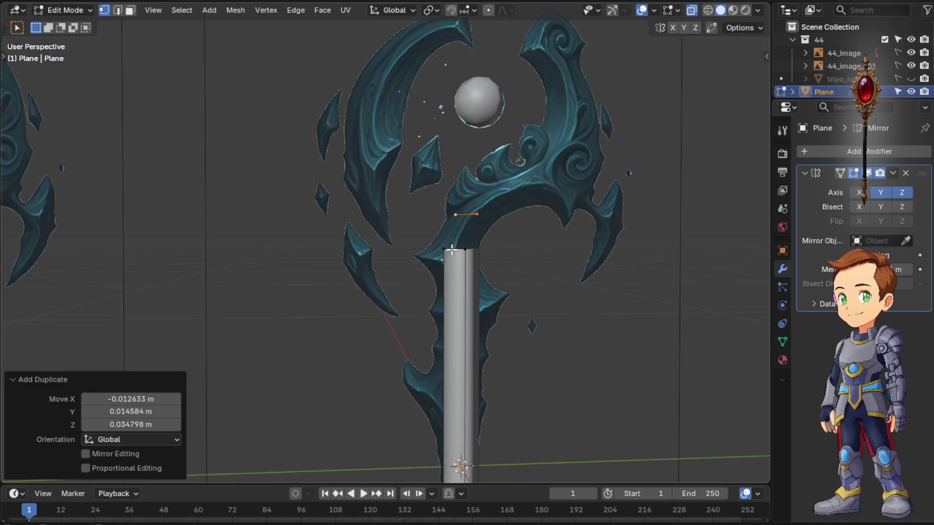
pyautogui.press('KP_3')
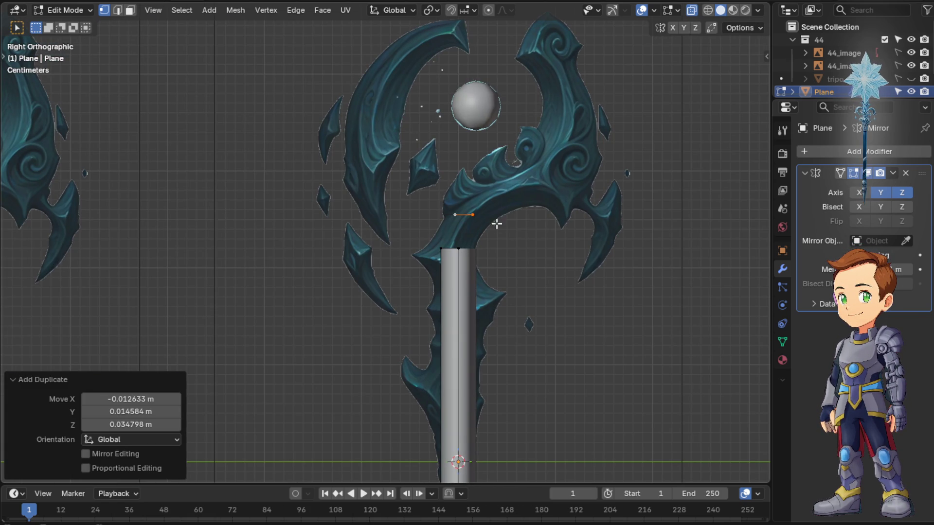
# Nudge the copied point rightward to the base of the curved head and select it
pyautogui.click(473, 218)
pyautogui.press('g')
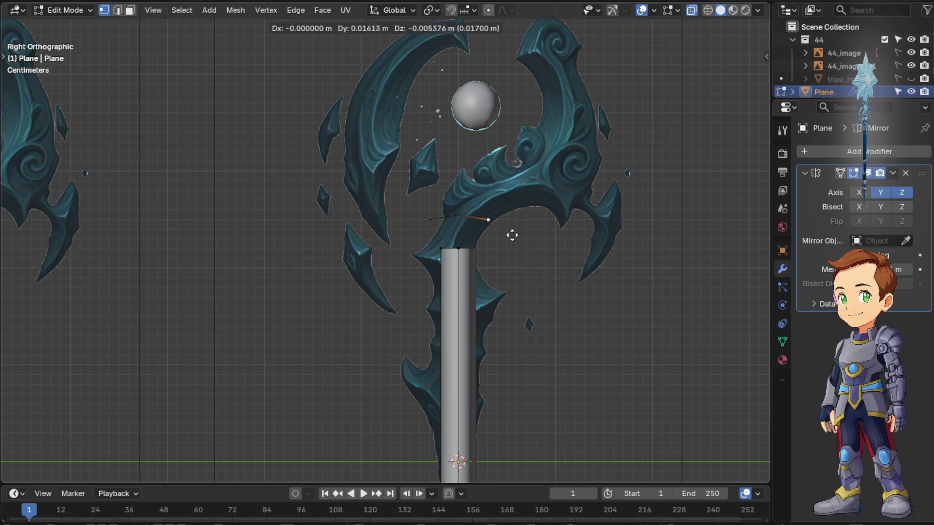
pyautogui.click(500, 231)
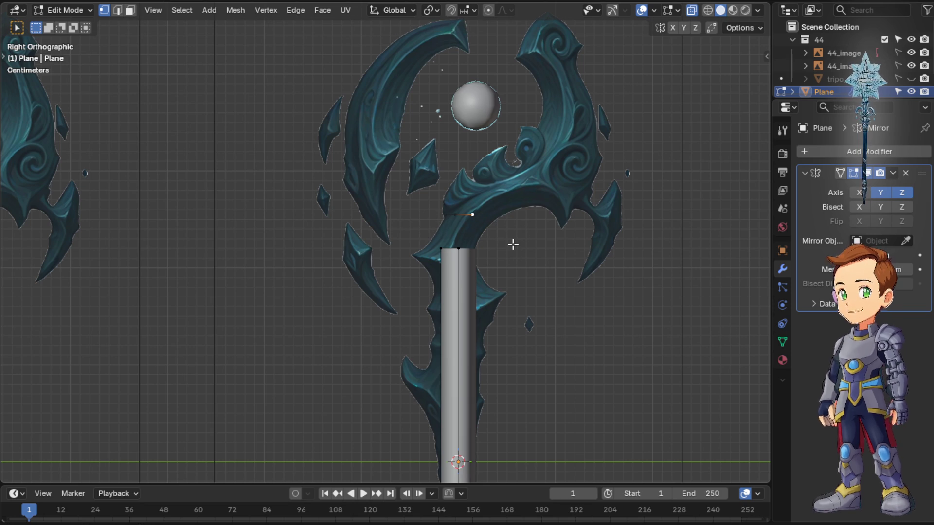
pyautogui.click(513, 254)
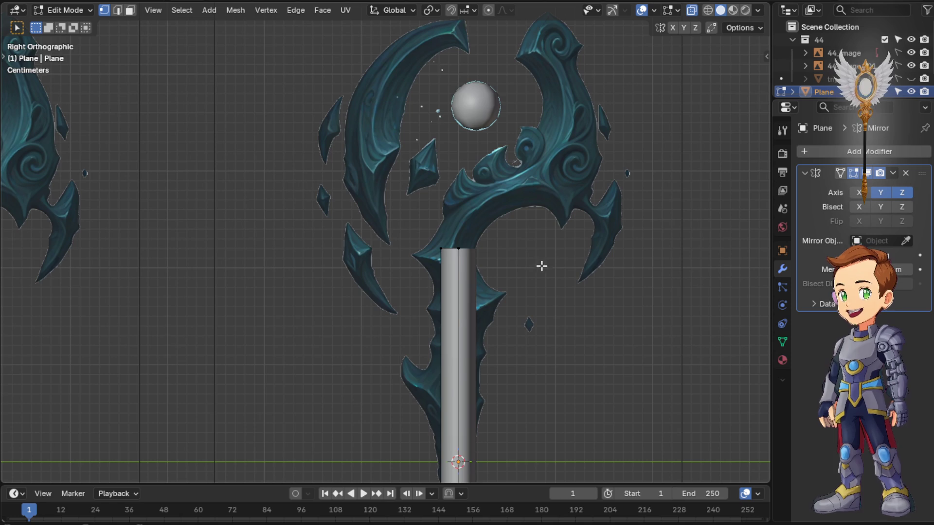
pyautogui.moveTo(523, 259); pyautogui.dragTo(479, 272, button='middle')
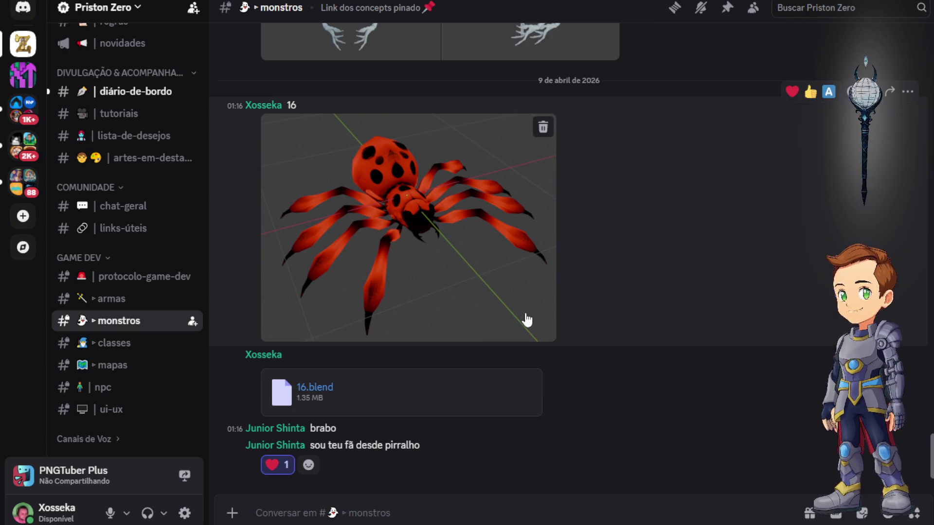
pyautogui.scroll(3, 511, 325)
pyautogui.scroll(1, 503, 331)
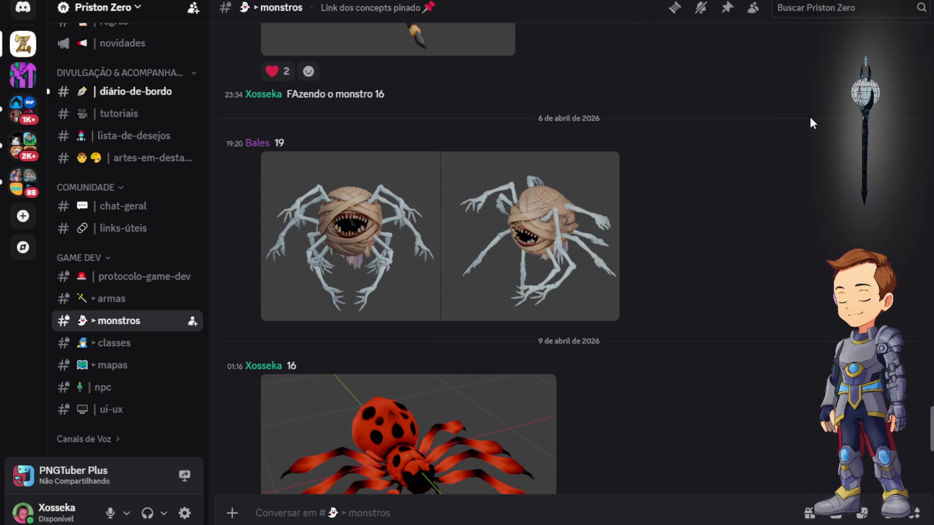
# Heart-react to the mummy images, then view the two-view mummy-spider image full size and zoomed before closing it
pyautogui.click(793, 130)
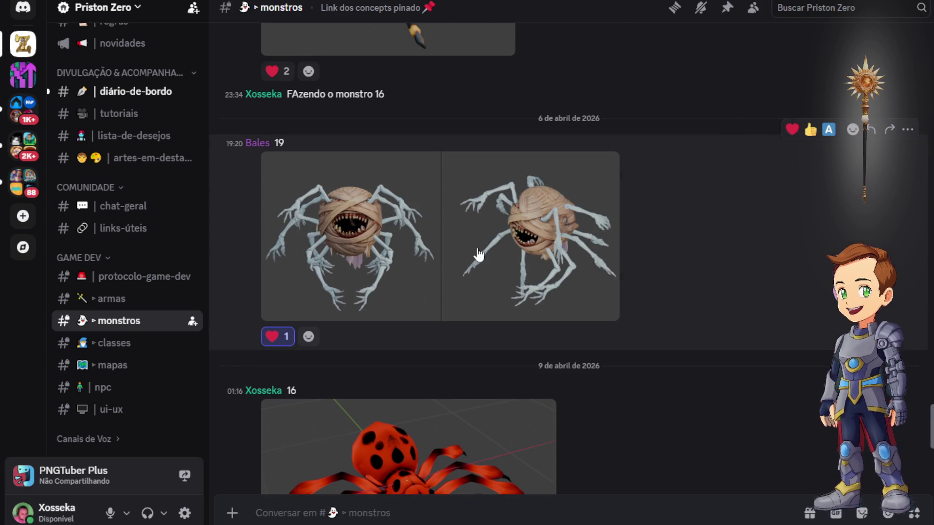
pyautogui.scroll(3, 479, 253)
pyautogui.scroll(-2, 475, 255)
pyautogui.scroll(3, 418, 311)
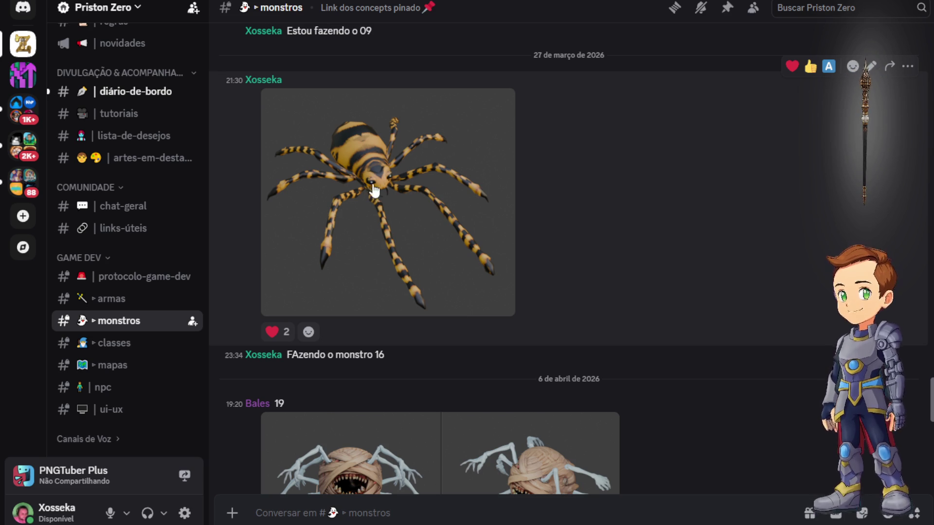
pyautogui.scroll(-3, 439, 219)
pyautogui.scroll(-2, 448, 239)
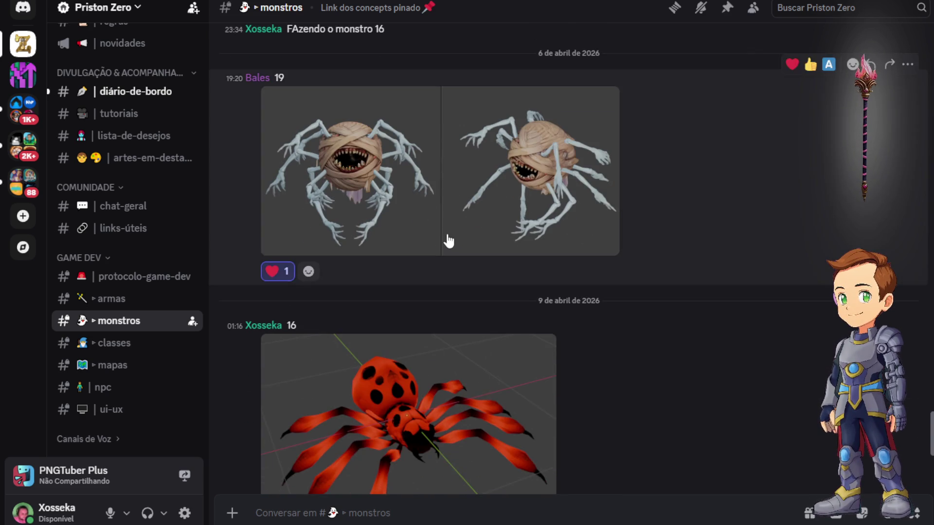
pyautogui.scroll(1, 431, 240)
pyautogui.scroll(3, 379, 143)
pyautogui.scroll(3, 358, 256)
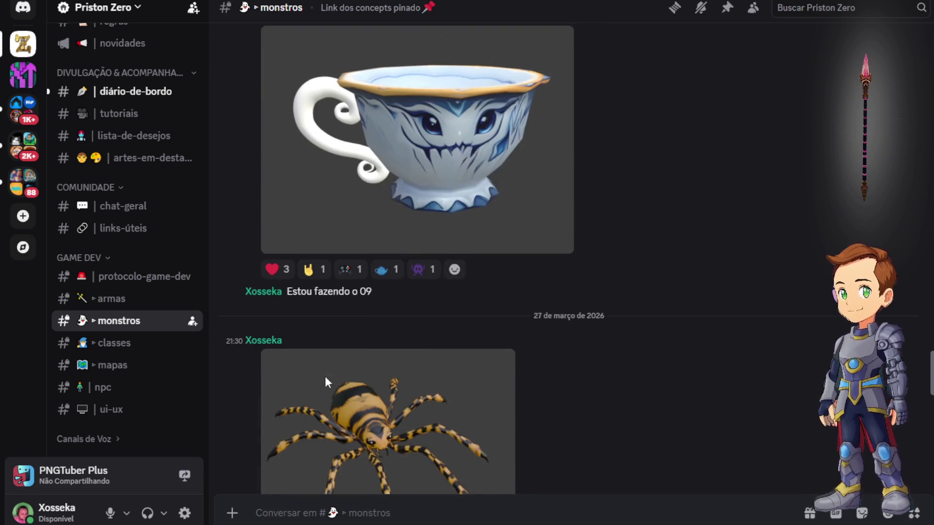
pyautogui.scroll(-3, 362, 321)
pyautogui.scroll(3, 399, 277)
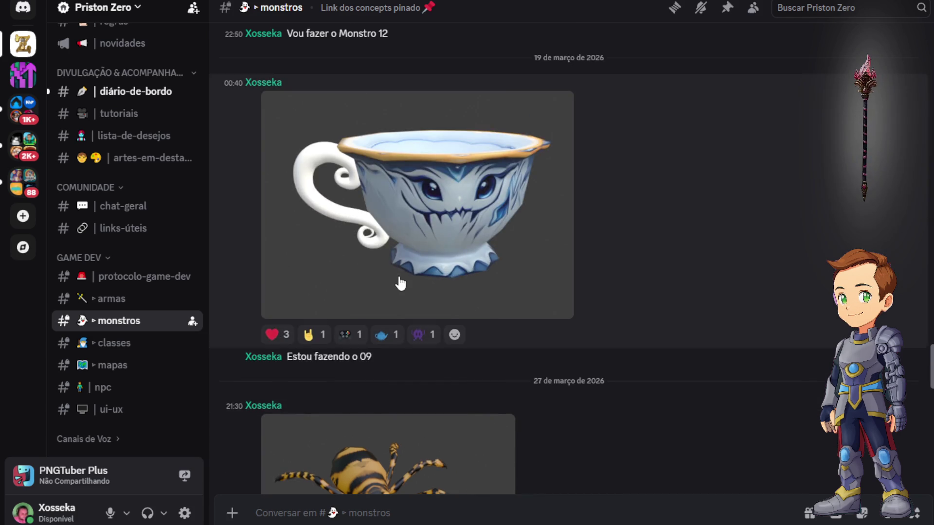
pyautogui.scroll(-4, 400, 277)
pyautogui.scroll(-3, 458, 344)
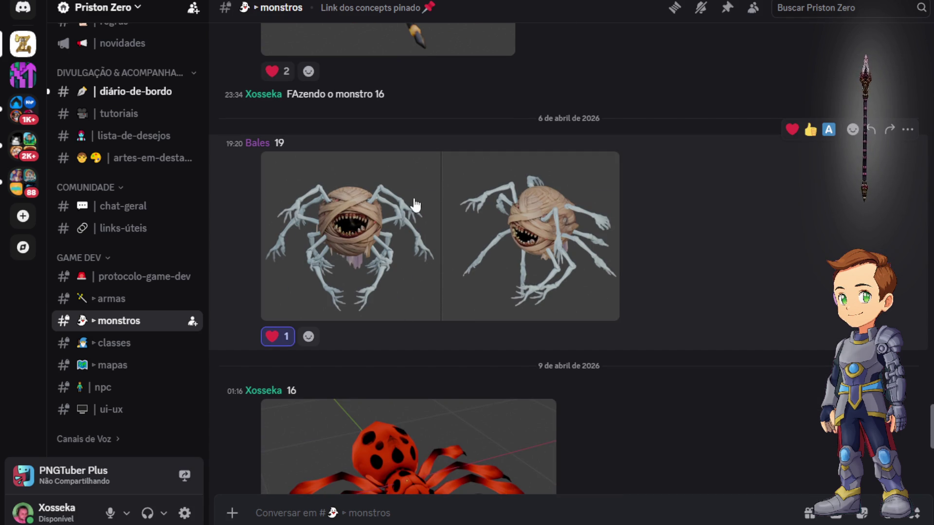
pyautogui.scroll(5, 504, 220)
pyautogui.scroll(3, 491, 172)
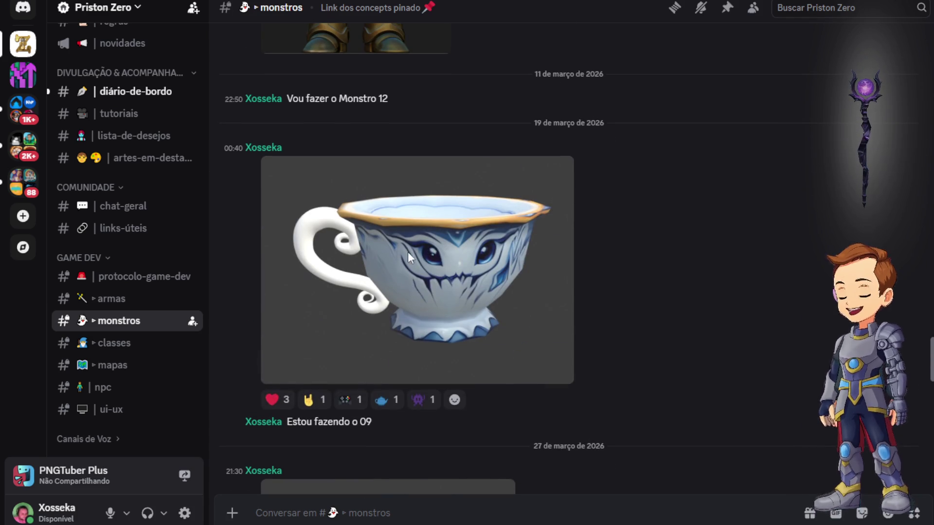
pyautogui.scroll(-3, 427, 230)
pyautogui.scroll(3, 426, 235)
pyautogui.scroll(-3, 424, 211)
pyautogui.scroll(4, 387, 220)
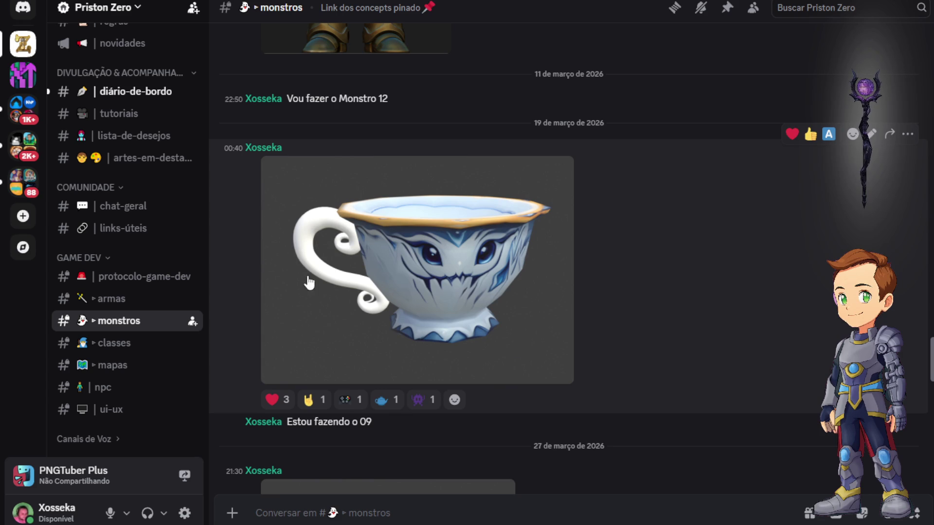
pyautogui.scroll(-4, 437, 307)
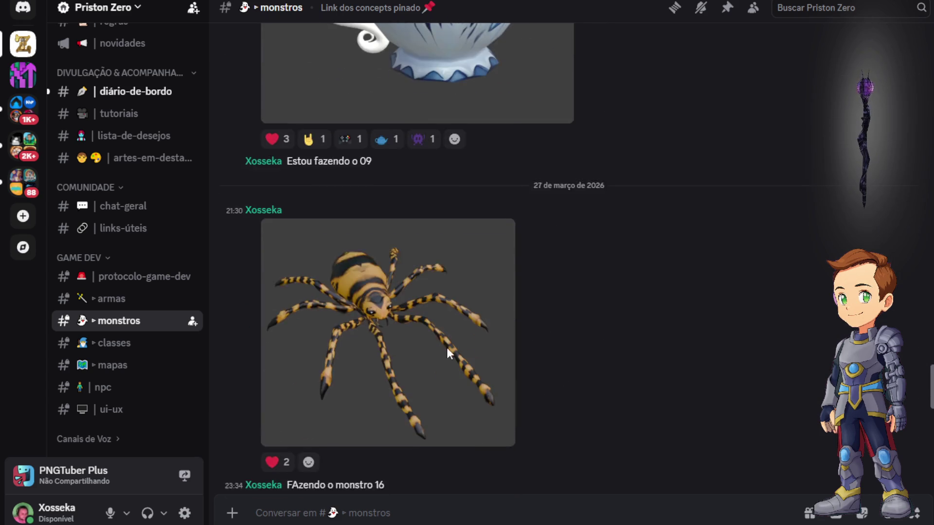
pyautogui.scroll(-3, 443, 354)
pyautogui.scroll(1, 433, 327)
pyautogui.scroll(-4, 429, 260)
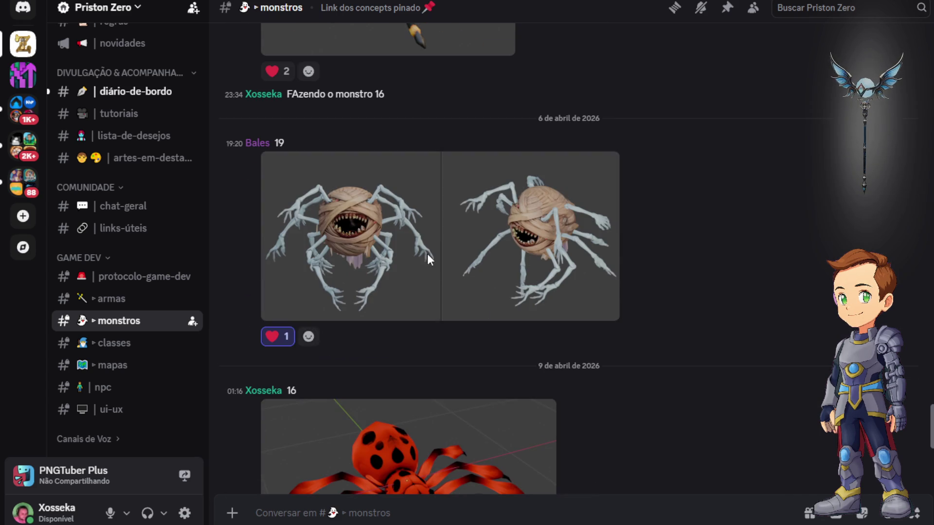
pyautogui.scroll(3, 451, 257)
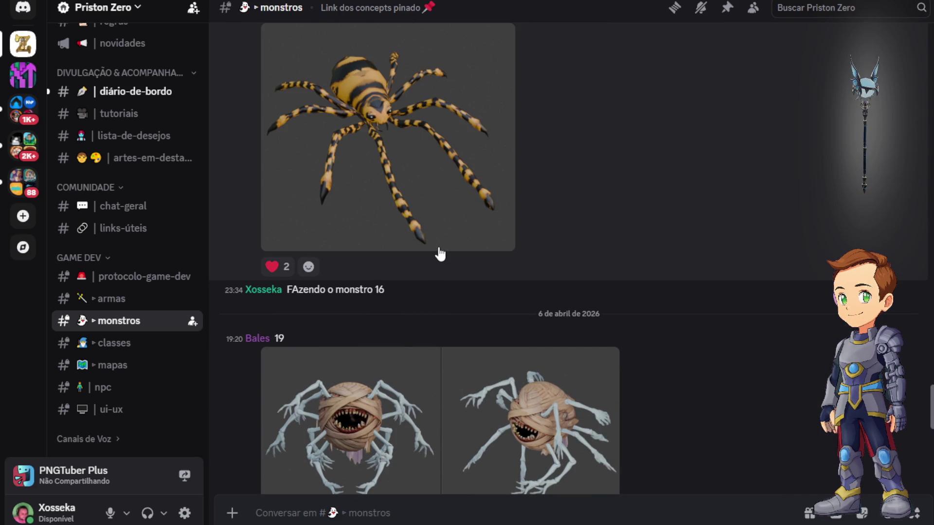
pyautogui.scroll(-3, 459, 270)
pyautogui.scroll(-2, 469, 250)
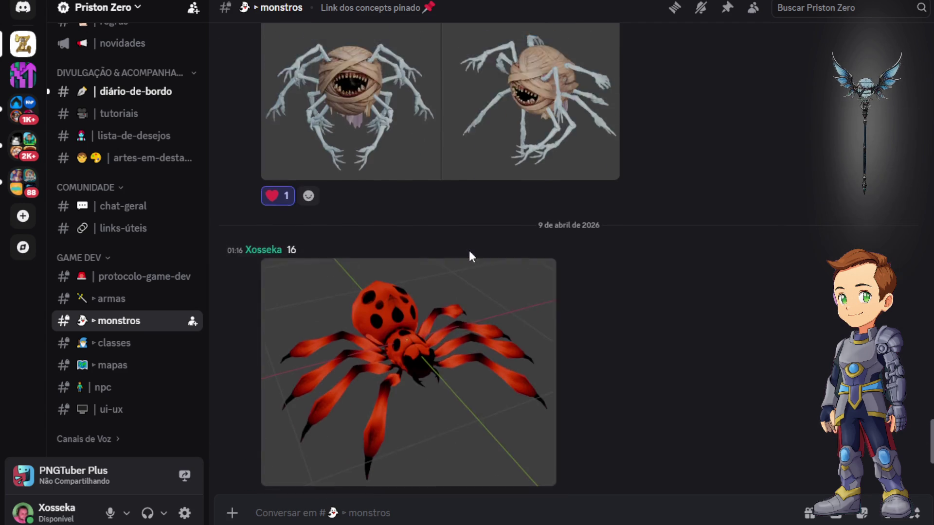
pyautogui.scroll(2, 511, 270)
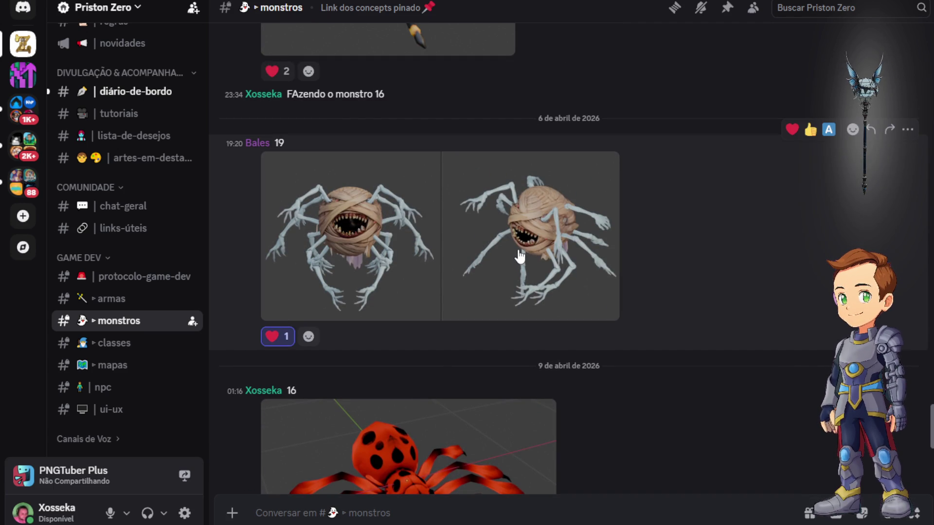
pyautogui.click(590, 256)
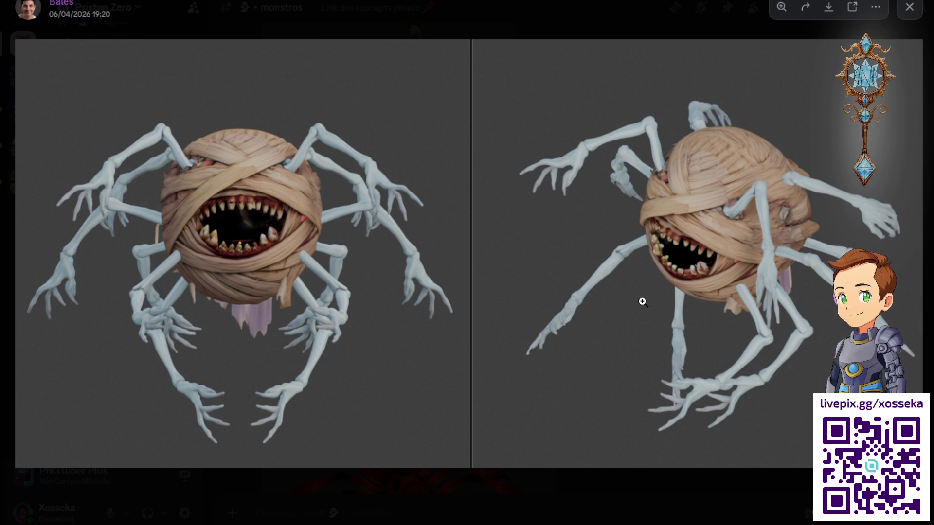
pyautogui.click(647, 239)
pyautogui.click(865, 27)
pyautogui.click(910, 6)
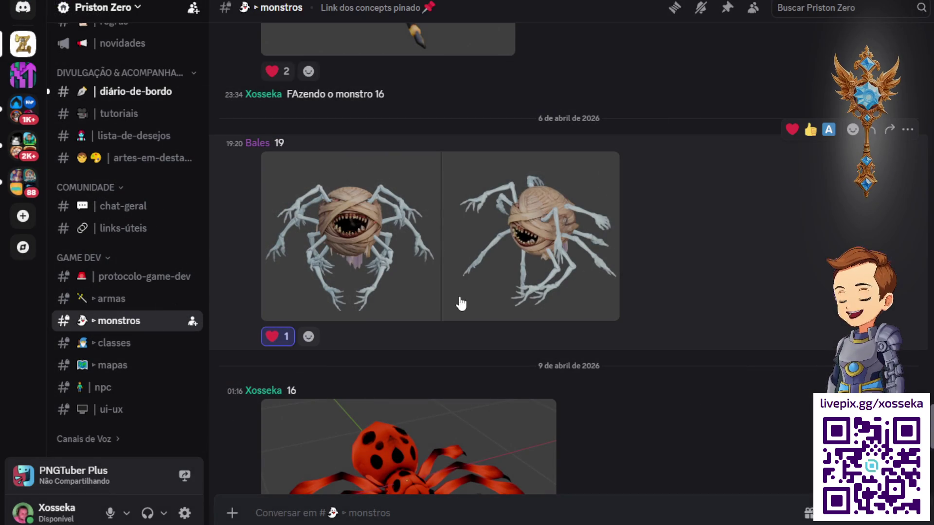
pyautogui.scroll(-3, 528, 244)
pyautogui.scroll(-1, 526, 250)
pyautogui.scroll(-1, 538, 274)
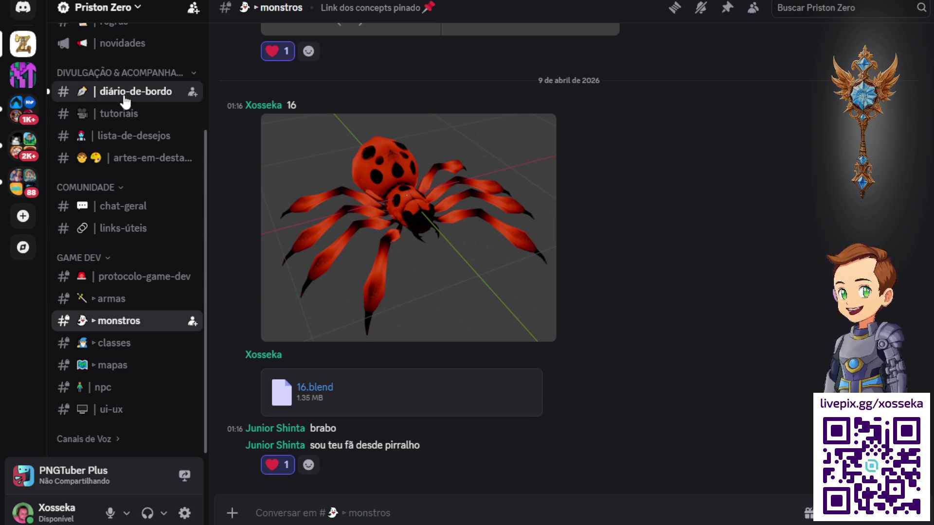
# In #diário-de-bordo, view the mummy-ball monster image full size, zooming in on its mouth, then close it
pyautogui.click(125, 91)
pyautogui.click(421, 325)
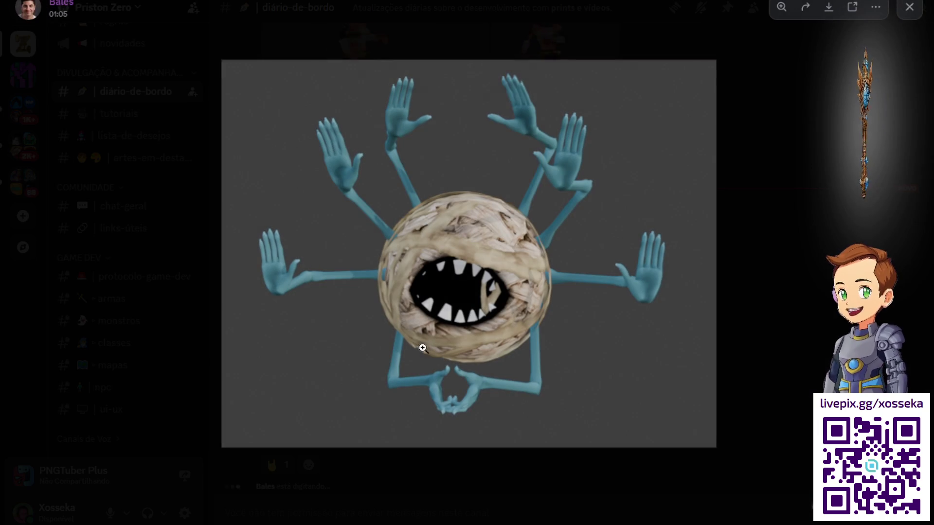
pyautogui.click(470, 288)
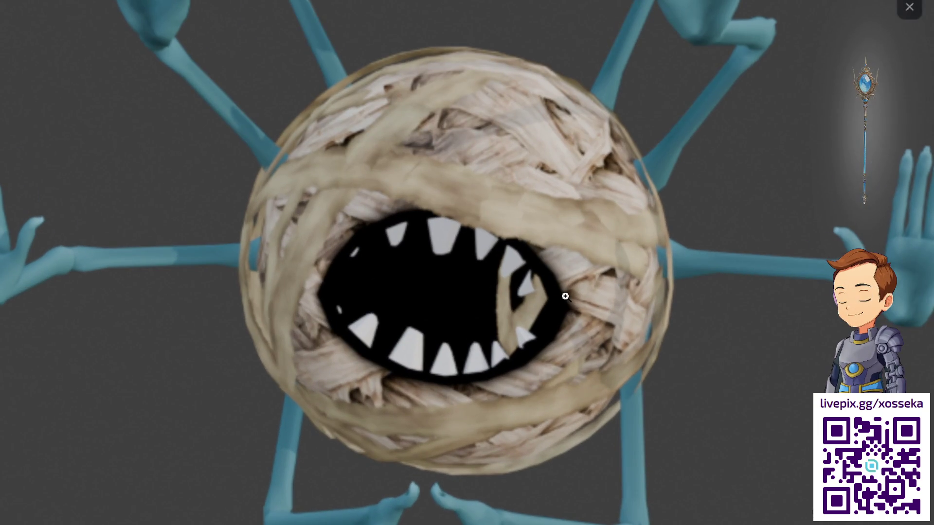
pyautogui.click(565, 294)
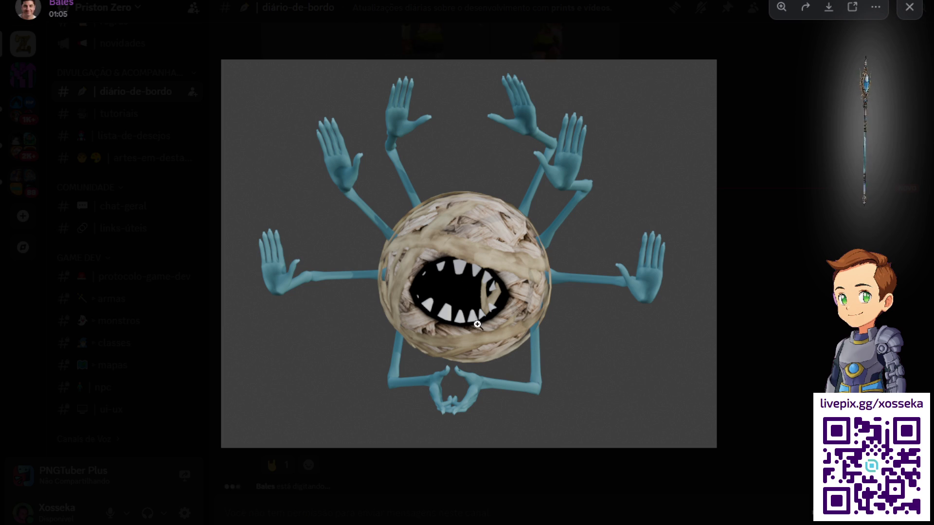
pyautogui.click(491, 306)
pyautogui.click(704, 230)
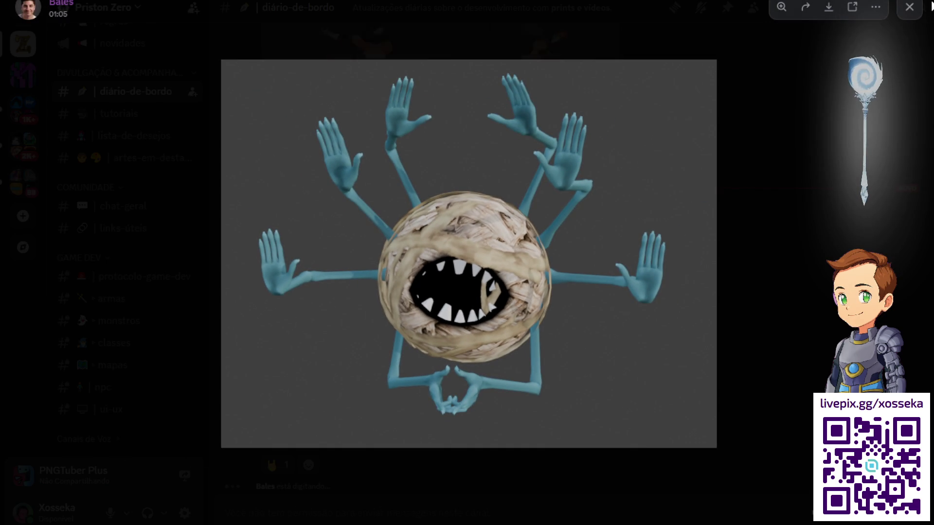
pyautogui.click(782, 202)
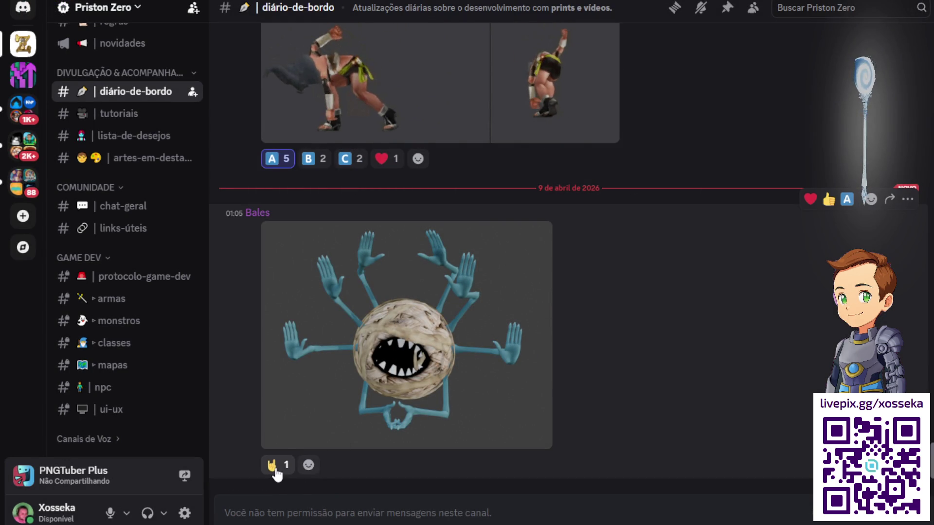
# Add a 🤘 rock-hand reaction to the monster post, bringing its count to 2
pyautogui.click(308, 466)
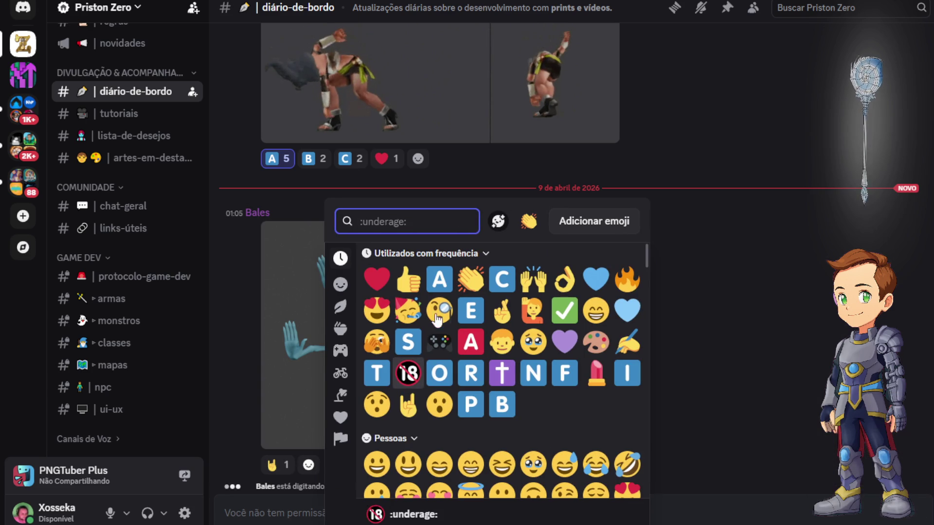
pyautogui.click(666, 230)
pyautogui.click(277, 465)
pyautogui.scroll(3, 386, 317)
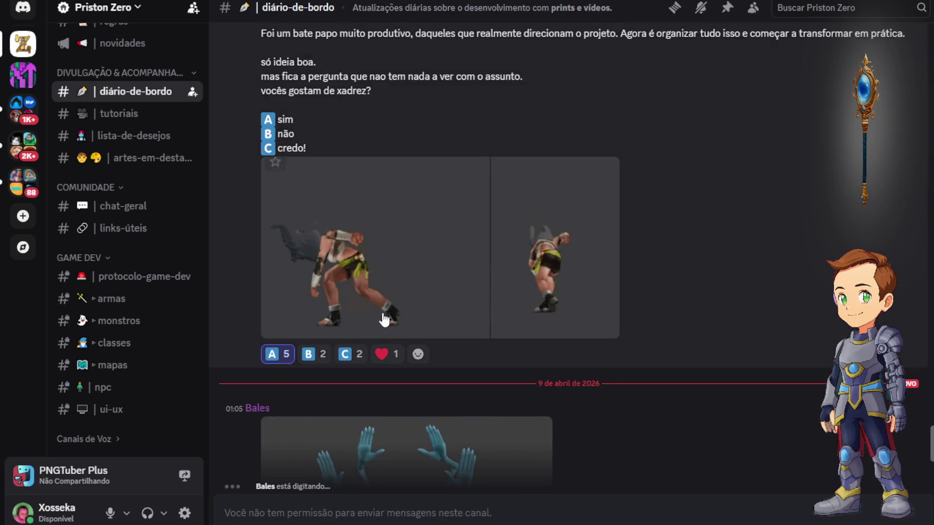
pyautogui.scroll(-1, 382, 313)
pyautogui.scroll(-3, 438, 331)
pyautogui.scroll(2, 496, 363)
pyautogui.scroll(-2, 500, 368)
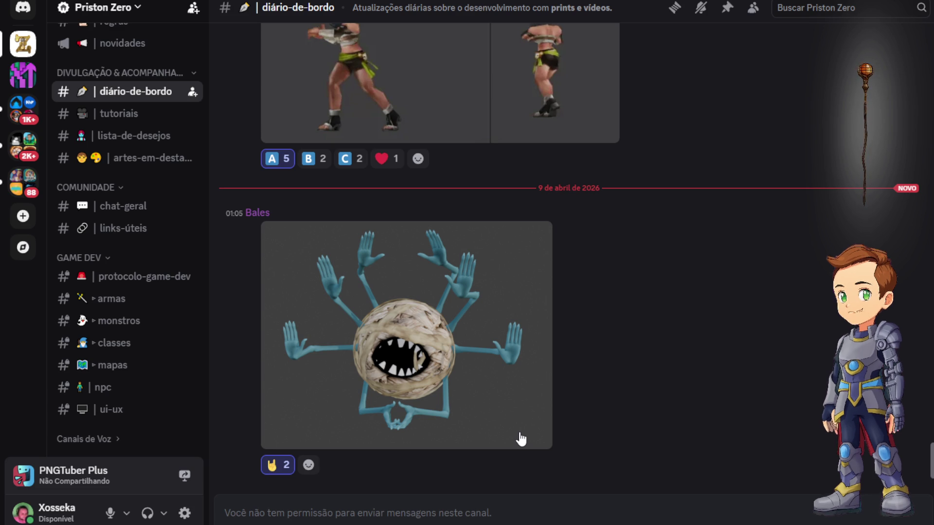
pyautogui.scroll(-4, 521, 439)
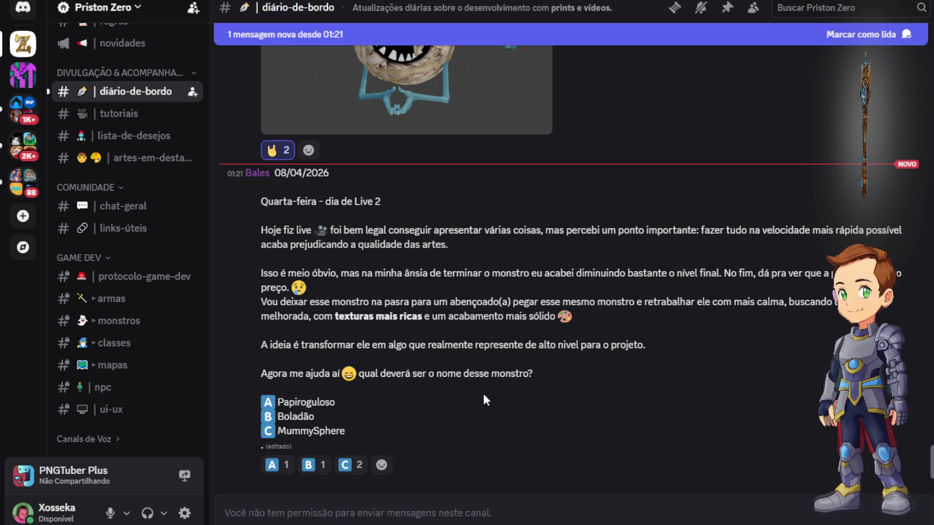
pyautogui.moveTo(352, 466)
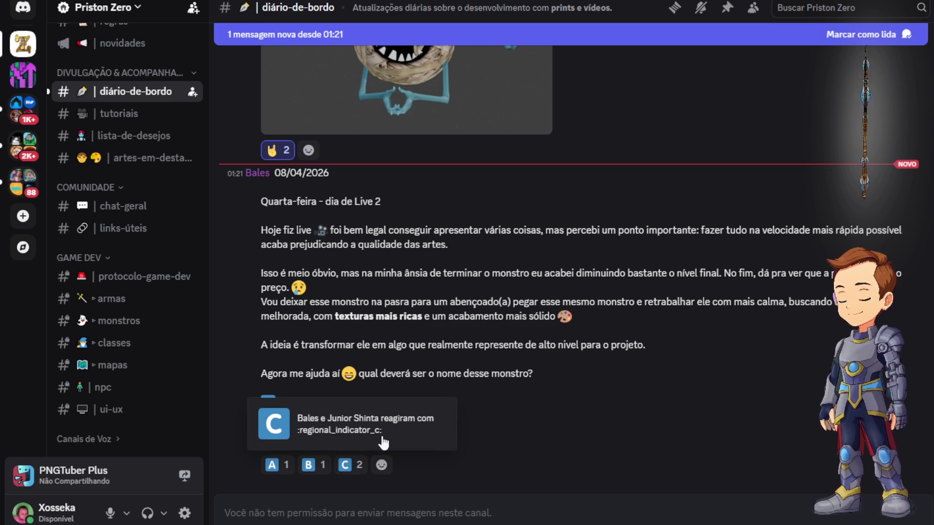
pyautogui.click(350, 466)
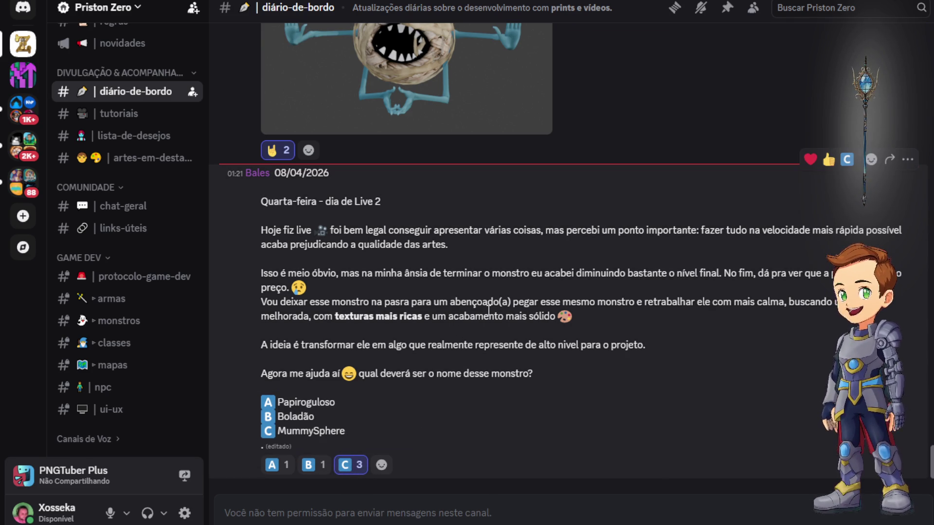
pyautogui.scroll(5, 386, 391)
pyautogui.scroll(-5, 399, 368)
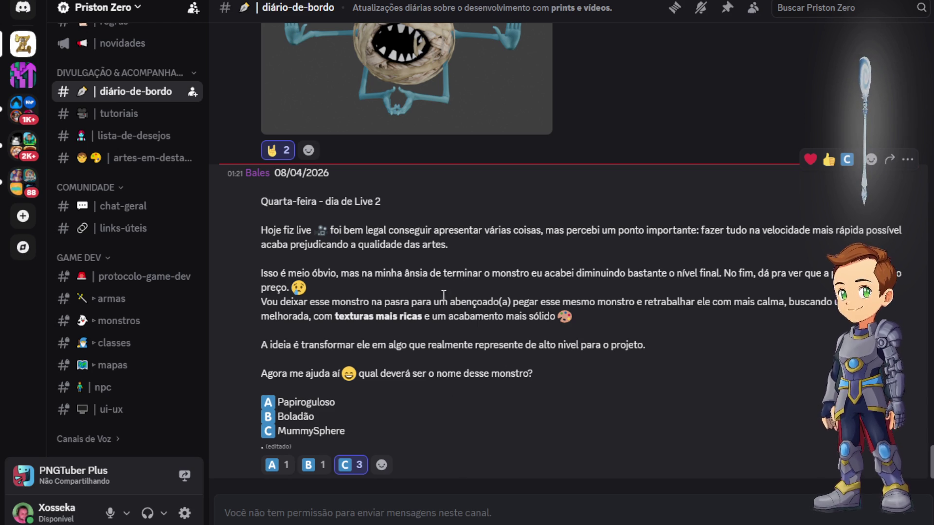
pyautogui.scroll(5, 452, 314)
pyautogui.scroll(-5, 470, 296)
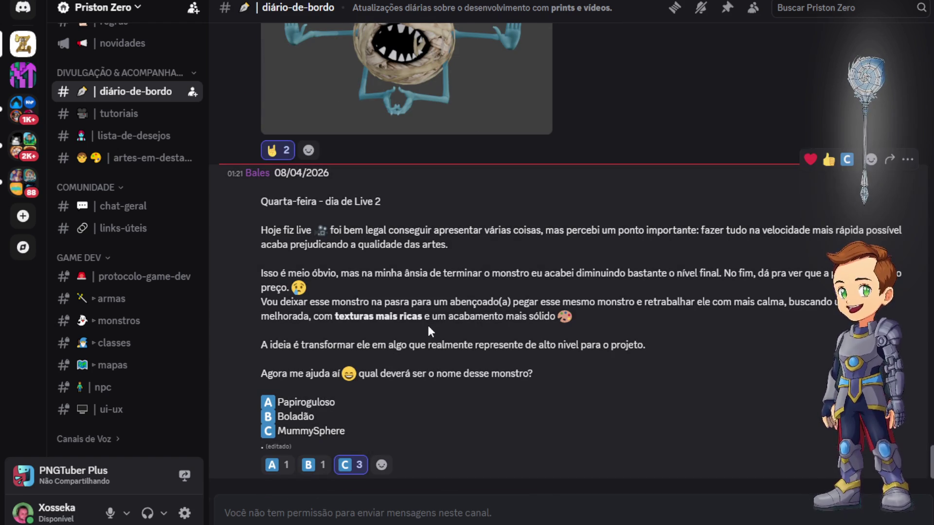
pyautogui.scroll(1, 285, 293)
pyautogui.scroll(-1, 302, 420)
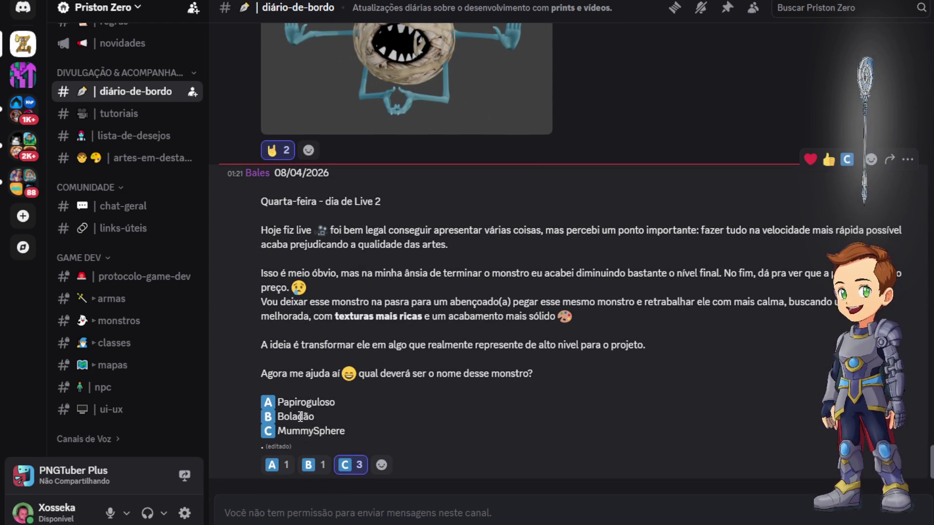
pyautogui.scroll(2, 335, 393)
pyautogui.scroll(5, 428, 347)
pyautogui.scroll(-5, 549, 290)
pyautogui.scroll(-2, 234, 480)
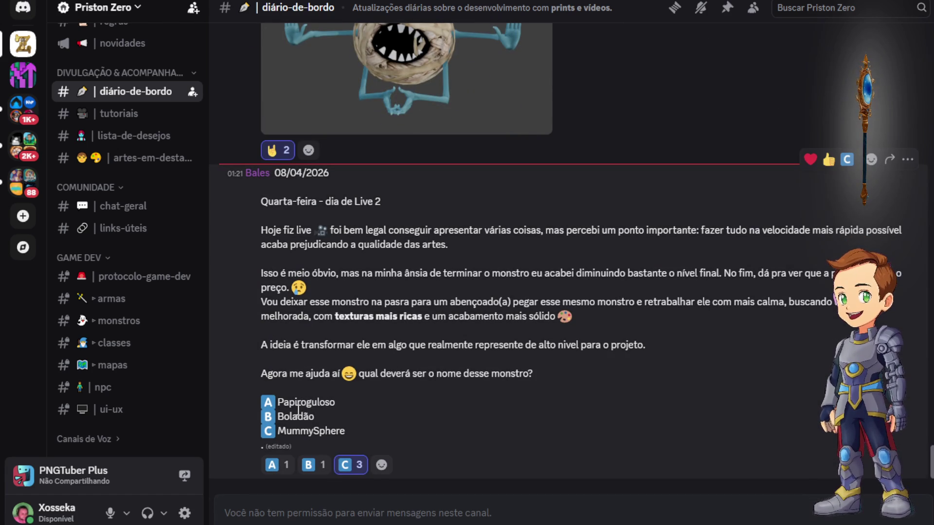
pyautogui.moveTo(319, 431); pyautogui.dragTo(319, 431)
pyautogui.click(306, 426)
pyautogui.scroll(3, 427, 199)
pyautogui.scroll(-3, 402, 336)
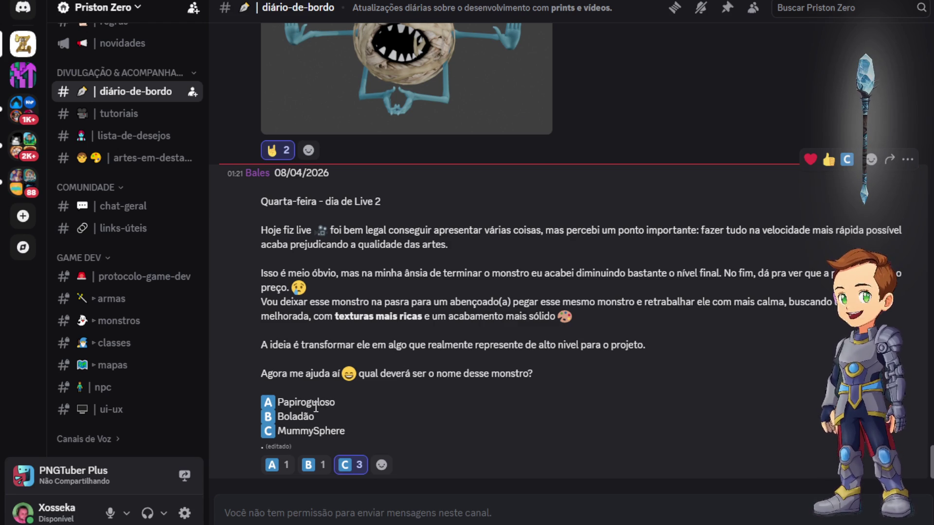
pyautogui.moveTo(330, 403)
pyautogui.mouseDown()
pyautogui.moveTo(336, 418)
pyautogui.moveTo(287, 403)
pyautogui.moveTo(315, 397)
pyautogui.mouseUp()
pyautogui.click(346, 410)
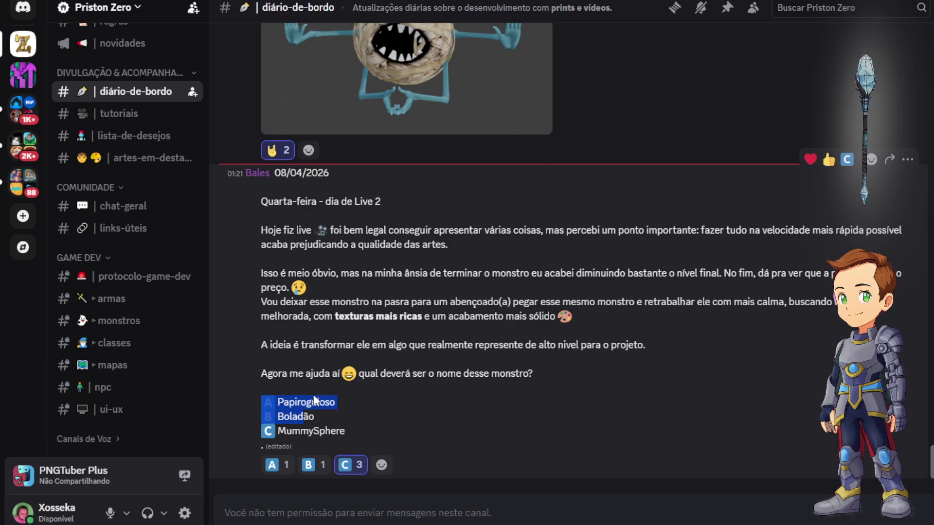
pyautogui.click(335, 419)
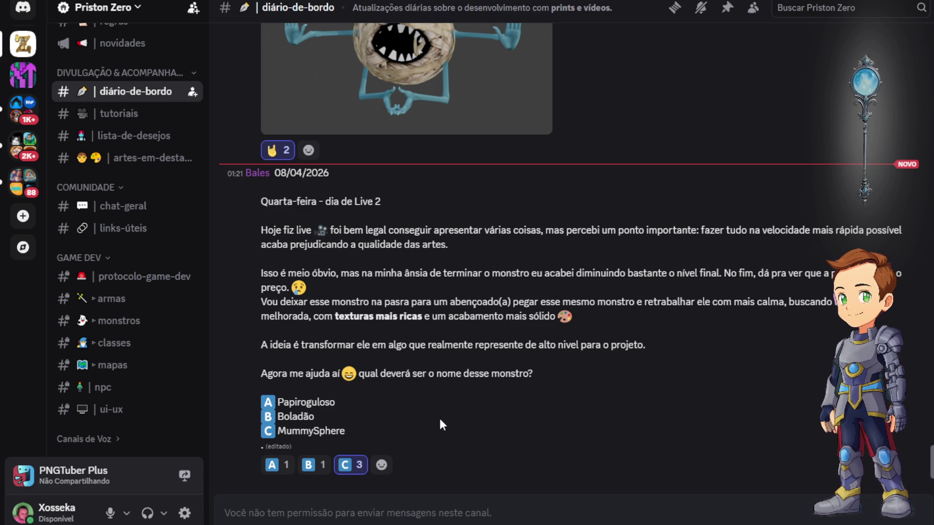
pyautogui.scroll(3, 425, 389)
pyautogui.scroll(-3, 423, 388)
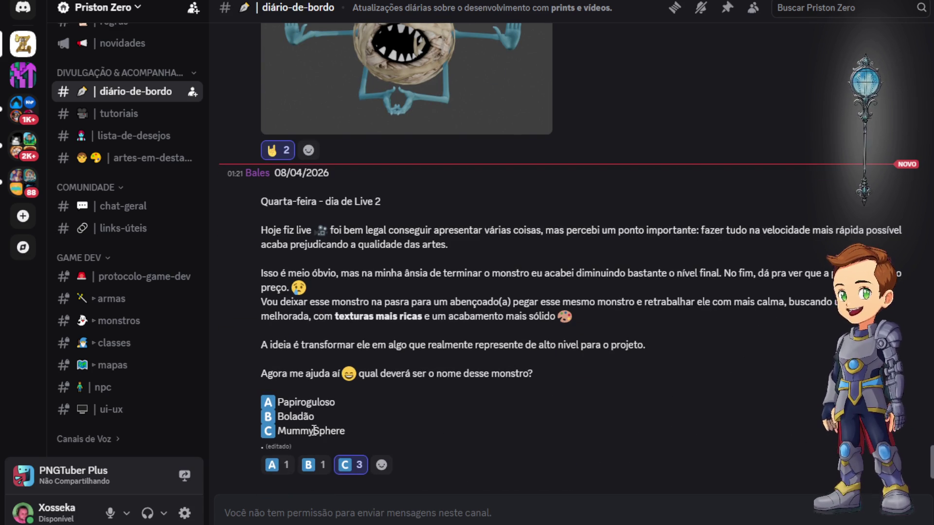
pyautogui.scroll(3, 403, 179)
pyautogui.scroll(-2, 425, 227)
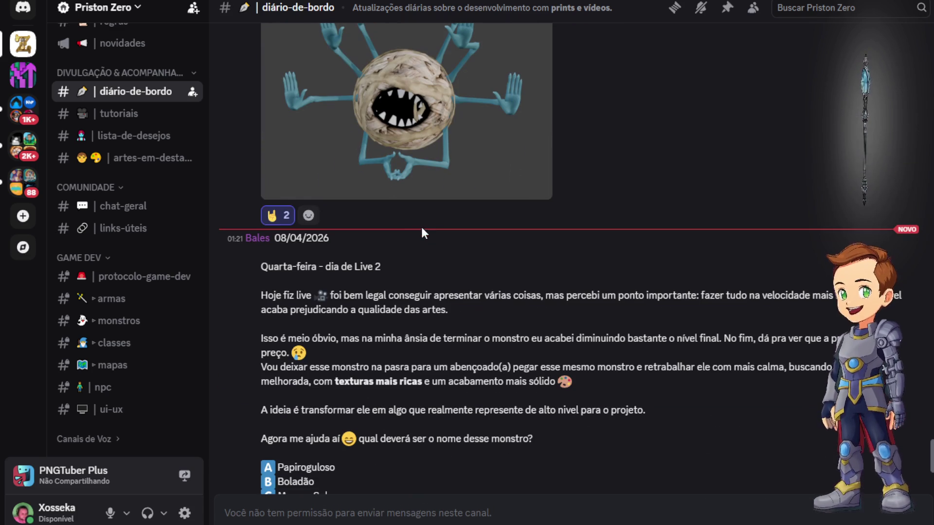
pyautogui.scroll(-1, 473, 356)
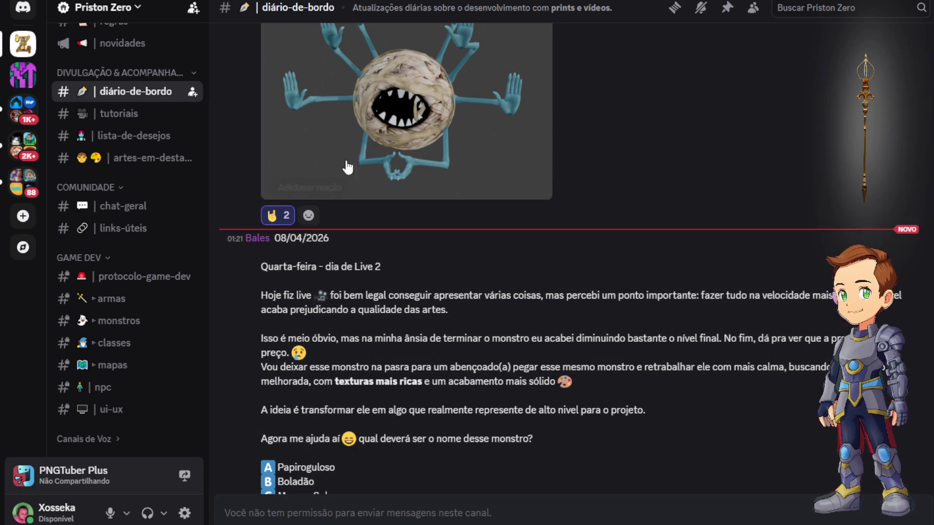
pyautogui.scroll(3, 401, 148)
pyautogui.scroll(-2, 431, 289)
pyautogui.scroll(3, 449, 254)
pyautogui.scroll(-4, 356, 430)
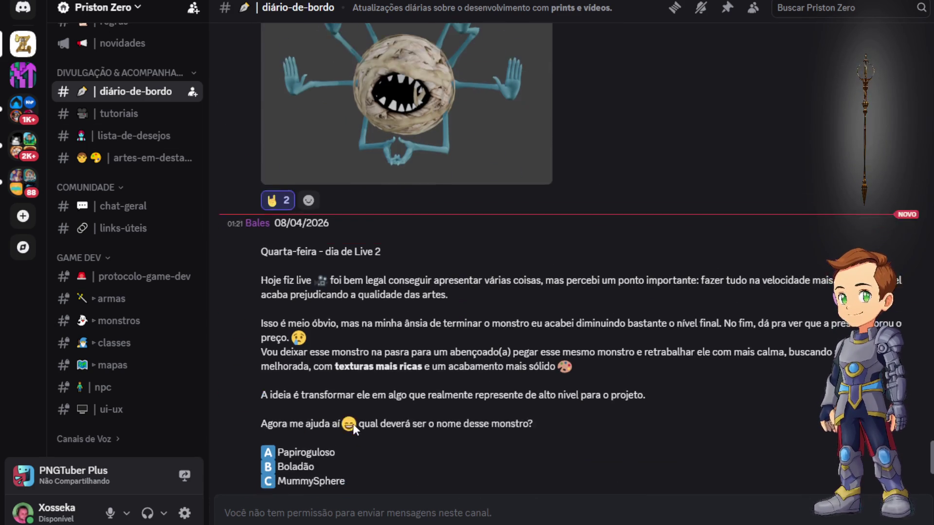
pyautogui.scroll(-2, 356, 429)
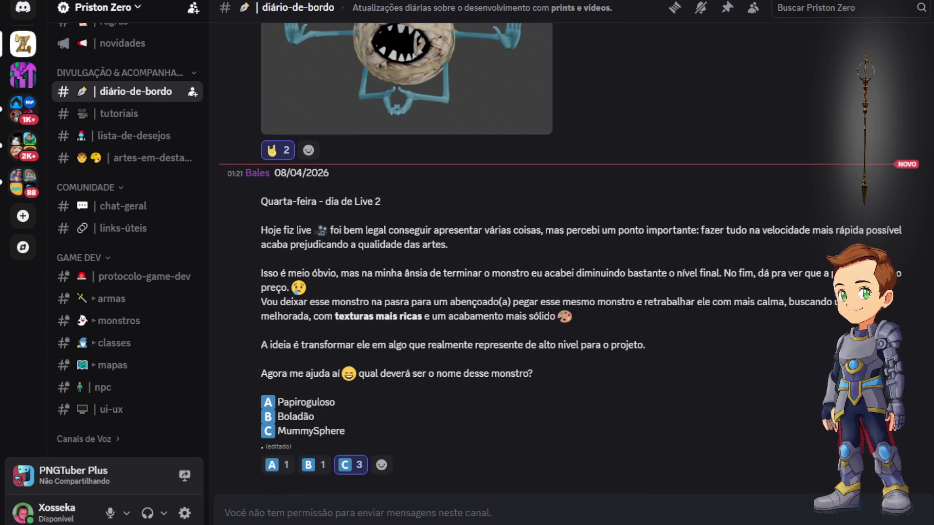
pyautogui.scroll(5, 139, 140)
pyautogui.scroll(-4, 141, 272)
pyautogui.scroll(-1, 141, 272)
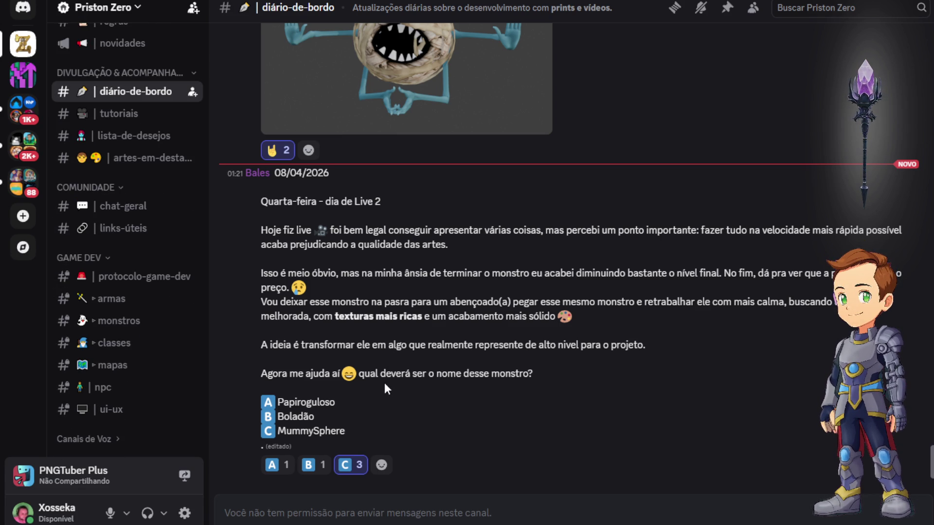
pyautogui.scroll(4, 410, 350)
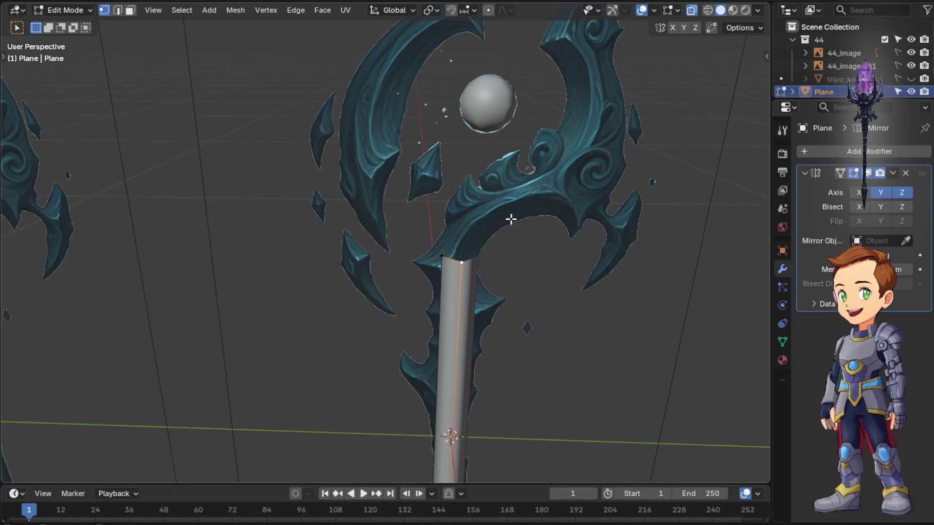
pyautogui.scroll(-3, 488, 241)
# Return to Object Mode with nothing selected and face the staff references in right orthographic view
pyautogui.moveTo(516, 171); pyautogui.dragTo(496, 165, button='middle')
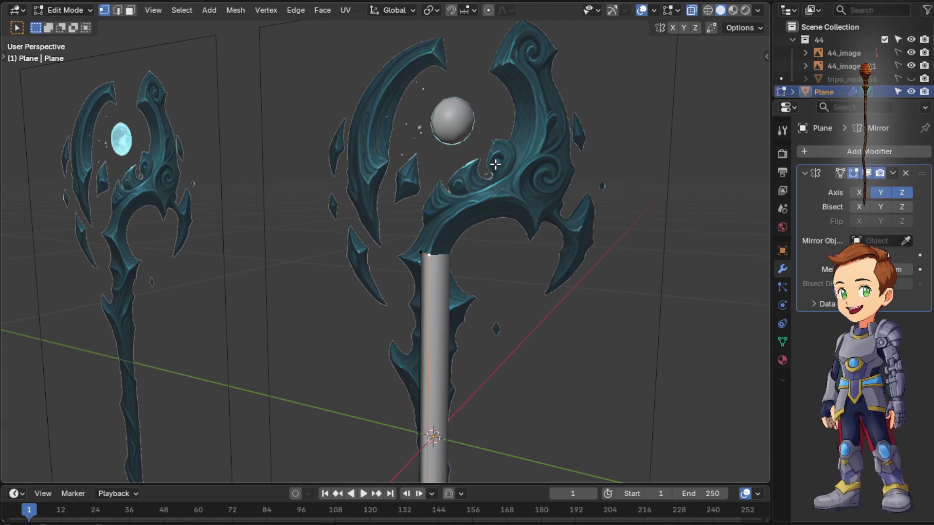
pyautogui.moveTo(496, 165)
pyautogui.mouseDown(button='middle')
pyautogui.moveTo(488, 248)
pyautogui.moveTo(502, 249)
pyautogui.mouseUp(button='middle')
pyautogui.moveTo(497, 211)
pyautogui.mouseDown(button='middle')
pyautogui.moveTo(507, 263)
pyautogui.moveTo(491, 203)
pyautogui.moveTo(510, 221)
pyautogui.mouseUp(button='middle')
pyautogui.press('Tab')
pyautogui.click(552, 234)
pyautogui.scroll(-1, 559, 239)
pyautogui.scroll(-2, 558, 240)
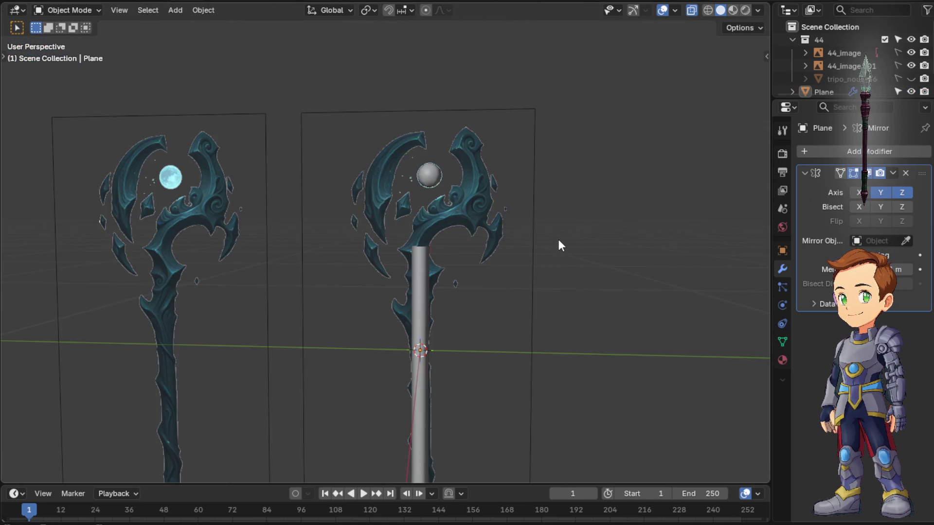
pyautogui.moveTo(560, 239); pyautogui.dragTo(565, 242, button='middle')
pyautogui.press('KP_1')
pyautogui.press('KP_3')
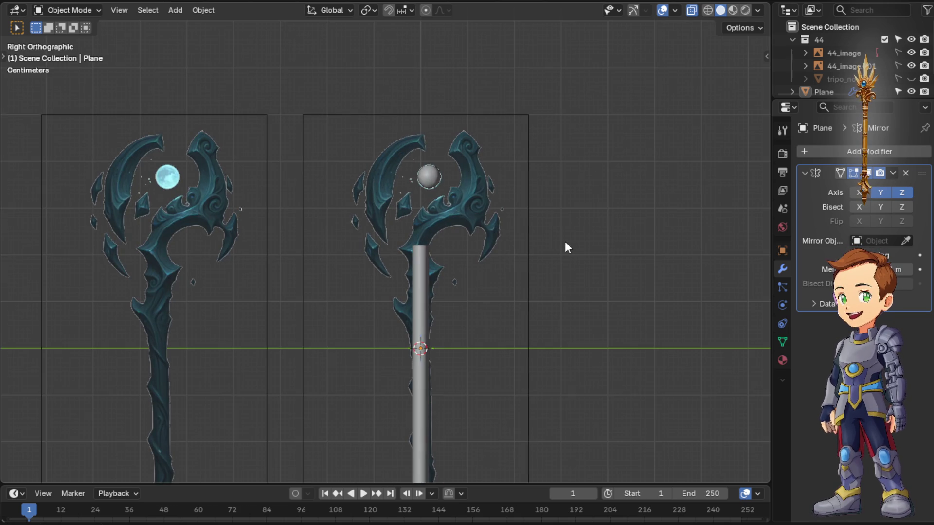
pyautogui.scroll(5, 565, 234)
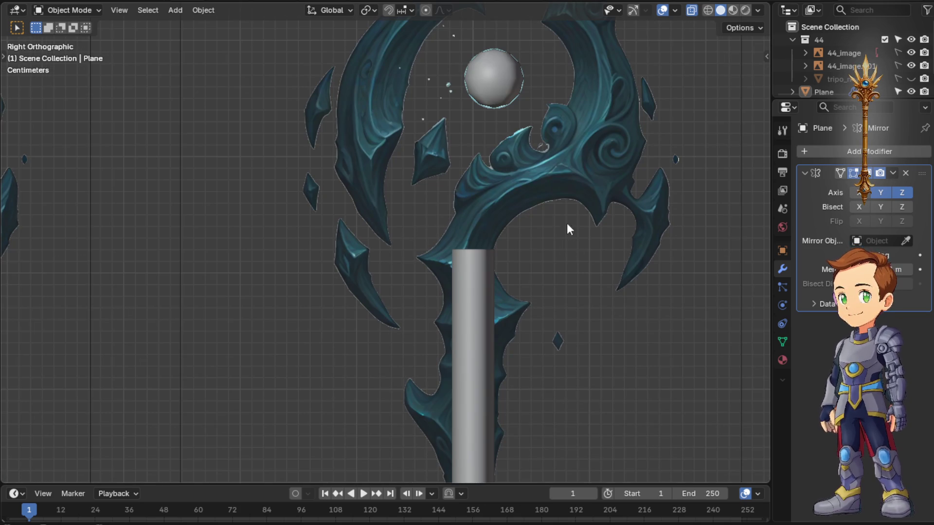
# Add a new Plane mesh and delete all but one corner vertex in Edit Mode
pyautogui.click(175, 10)
pyautogui.click(289, 24)
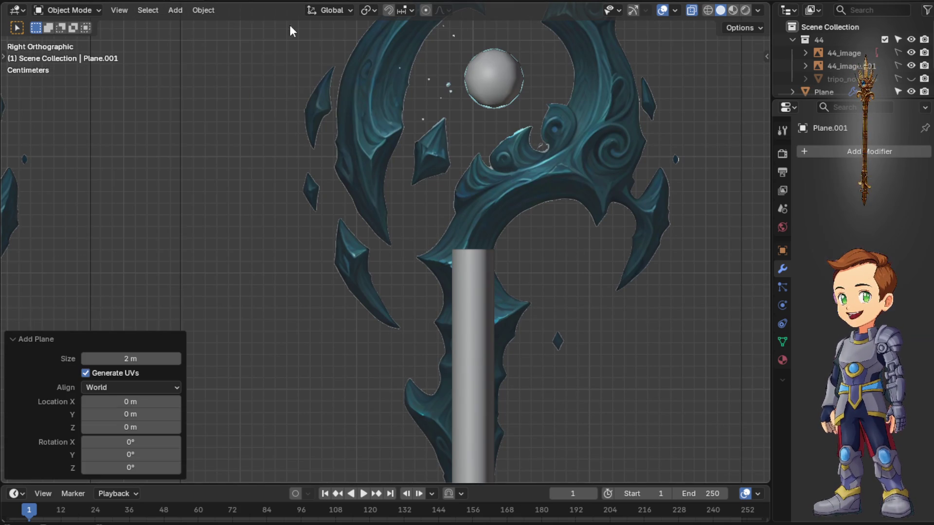
pyautogui.scroll(-2, 474, 155)
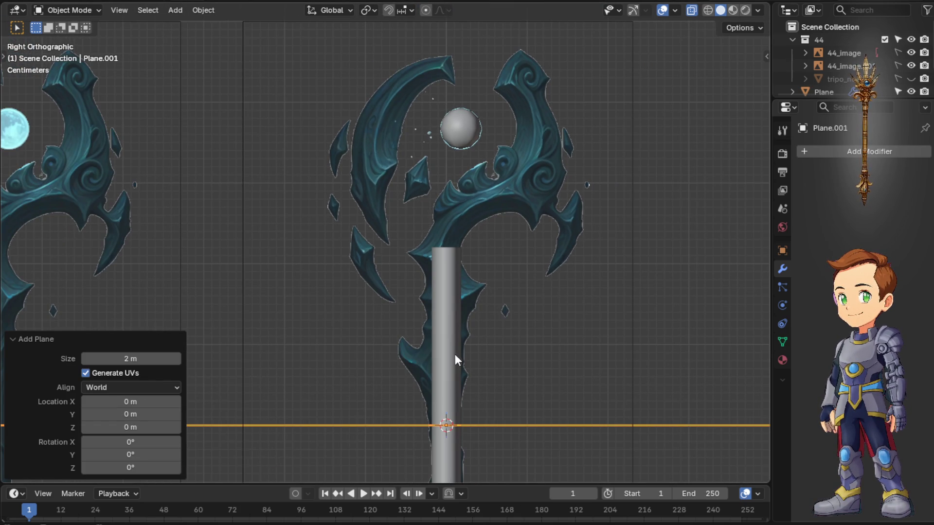
pyautogui.moveTo(468, 352); pyautogui.dragTo(496, 322, button='middle')
pyautogui.scroll(-4, 499, 308)
pyautogui.scroll(-2, 514, 326)
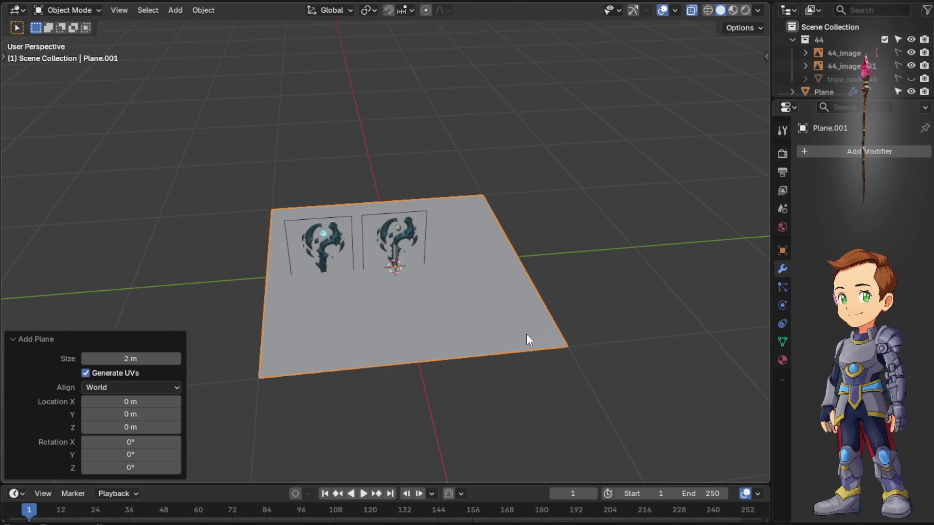
pyautogui.press('Tab')
pyautogui.click(570, 347)
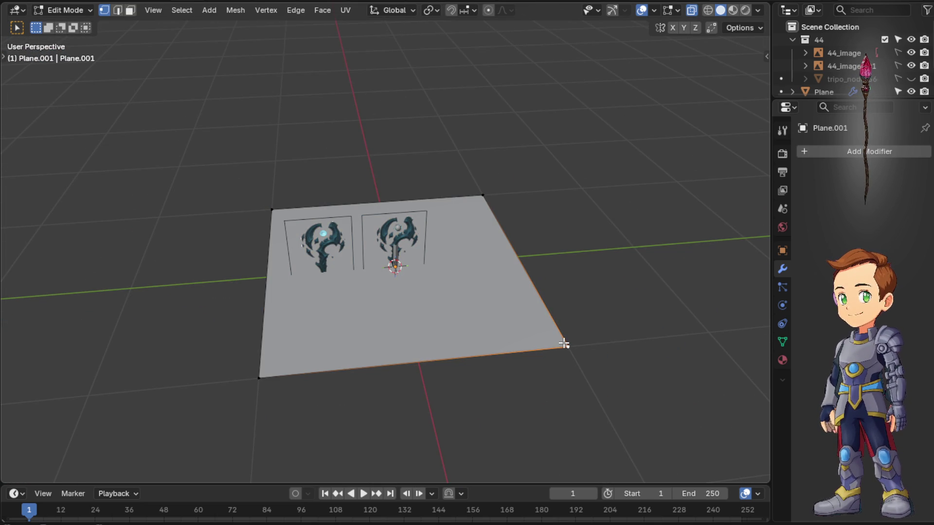
pyautogui.press('a')
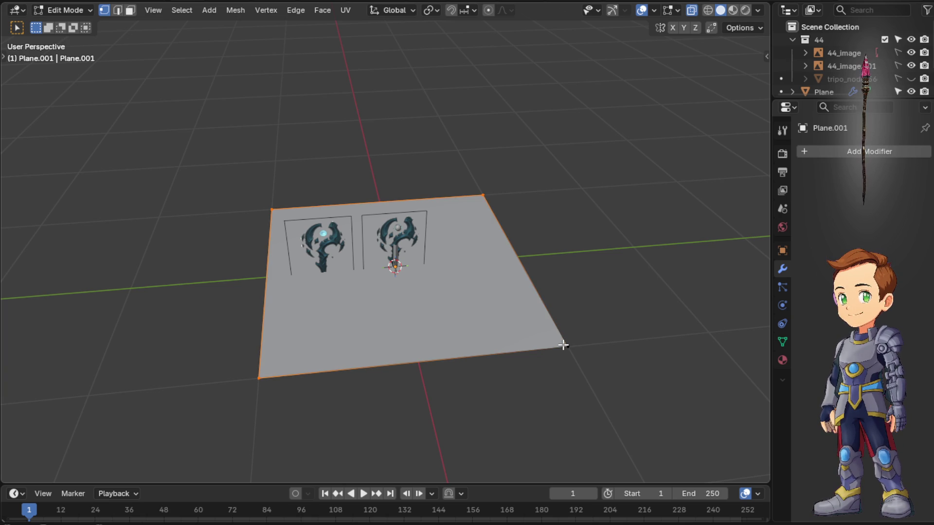
pyautogui.press('x')
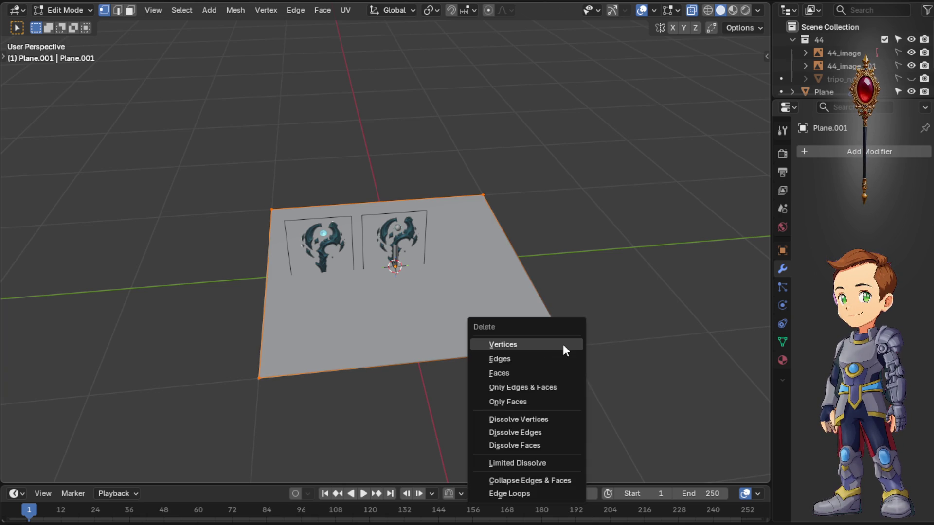
pyautogui.click(563, 345)
# From the right orthographic view, move the lone vertex up near the top of the staff shaft
pyautogui.moveTo(574, 347); pyautogui.dragTo(557, 303, button='middle')
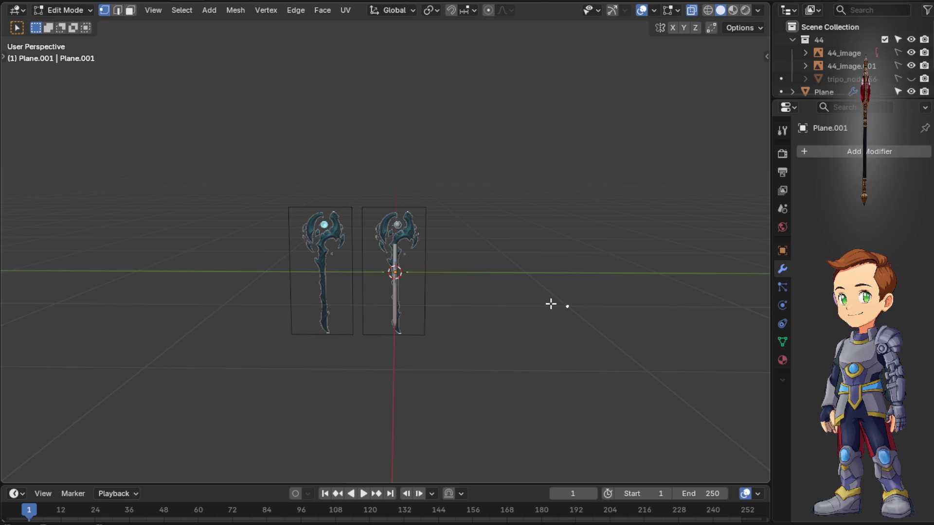
pyautogui.press('KP_1')
pyautogui.press('KP_3')
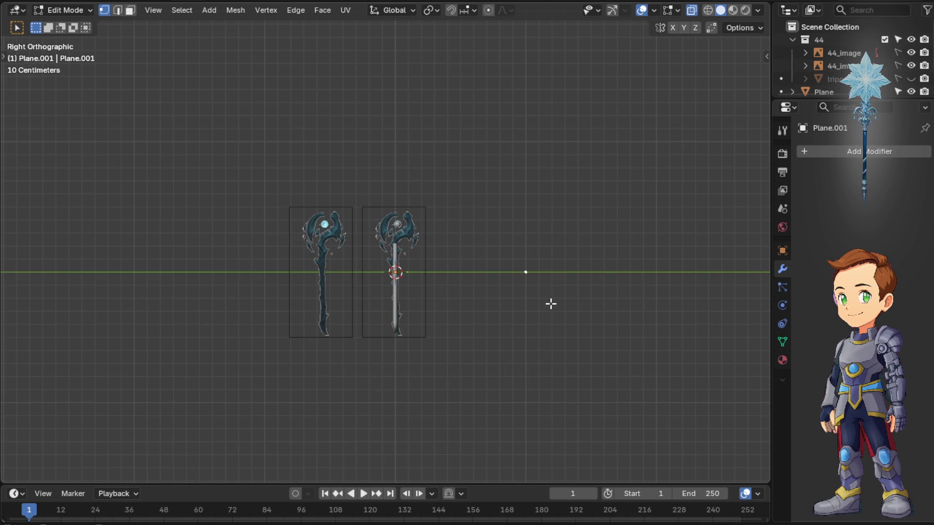
pyautogui.press('g')
pyautogui.click(421, 270)
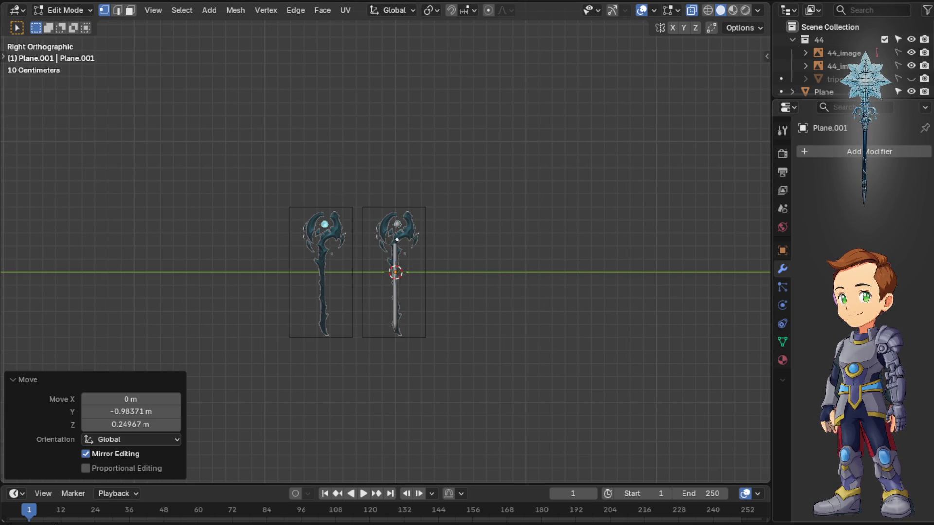
pyautogui.scroll(6, 505, 258)
pyautogui.scroll(6, 557, 248)
# Nudge the vertex exactly onto the shaft's top end beneath the curved head and begin extruding from it
pyautogui.keyDown('shift'); pyautogui.moveTo(557, 248); pyautogui.dragTo(543, 244, button='middle'); pyautogui.keyUp('shift')
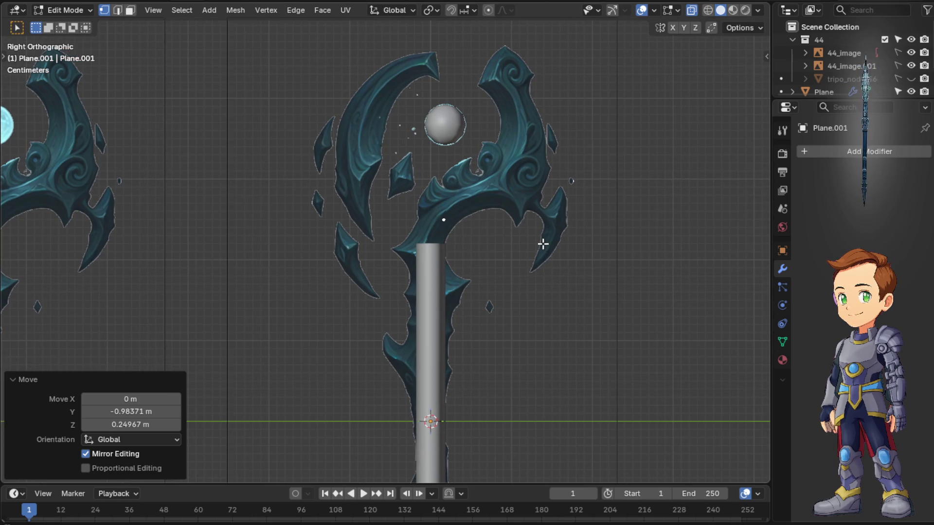
pyautogui.scroll(4, 538, 244)
pyautogui.scroll(1, 537, 244)
pyautogui.scroll(-3, 589, 242)
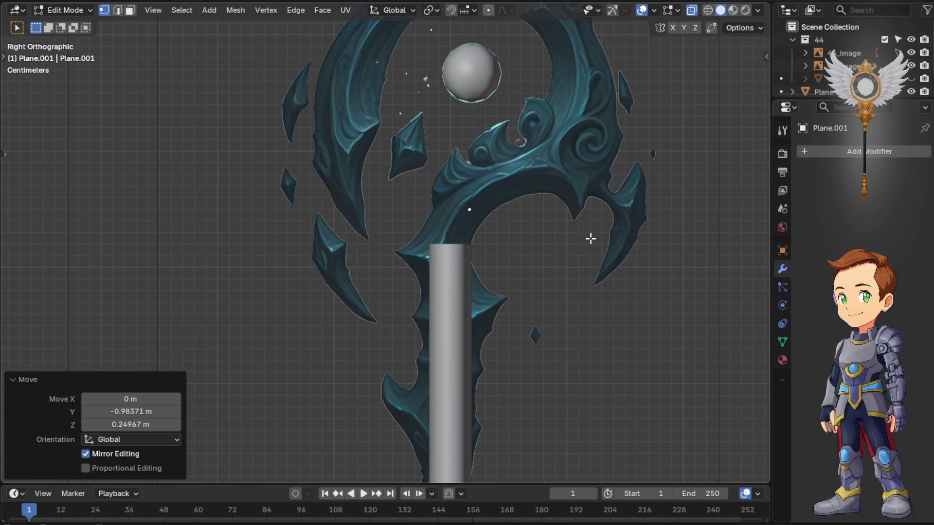
pyautogui.press('g')
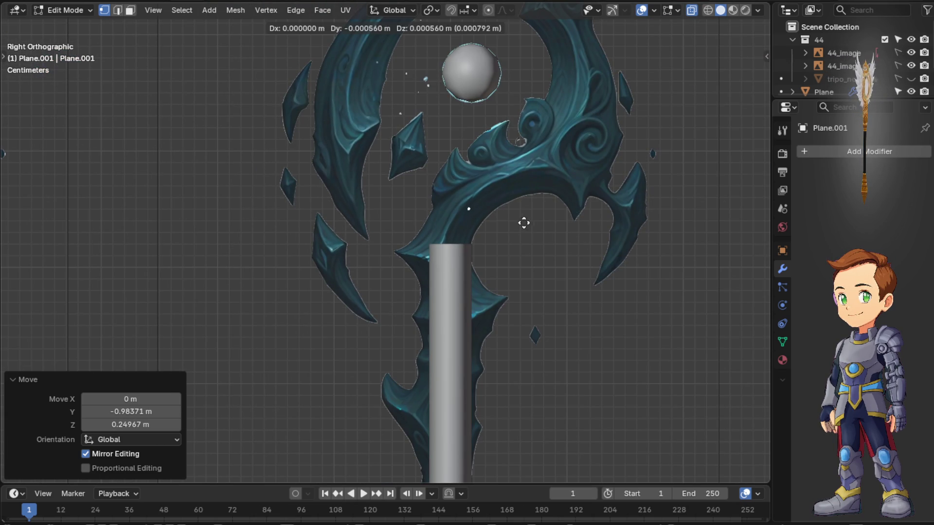
pyautogui.click(505, 250)
pyautogui.press('g')
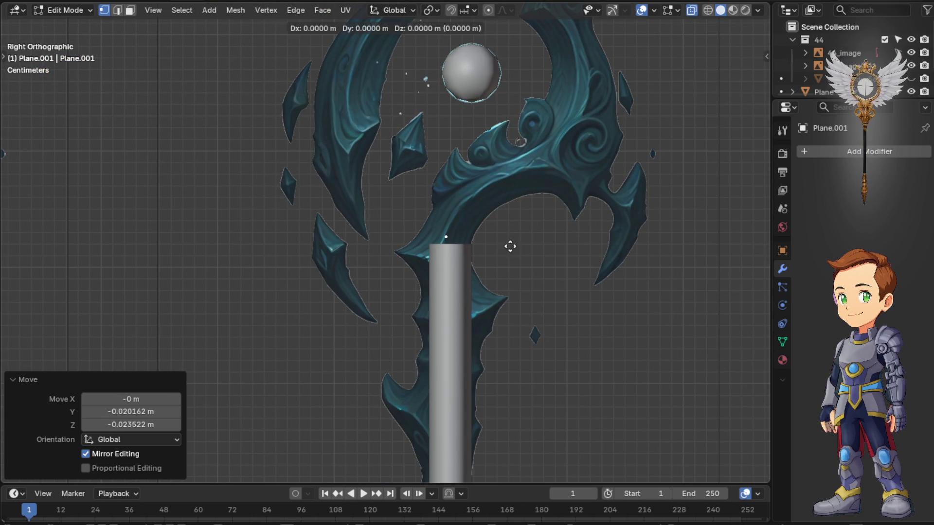
pyautogui.click(512, 250)
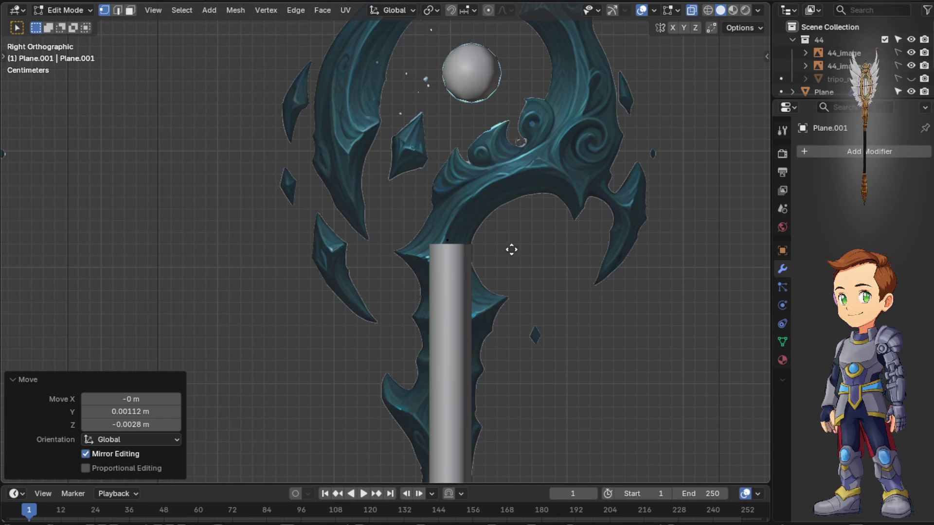
pyautogui.press('e')
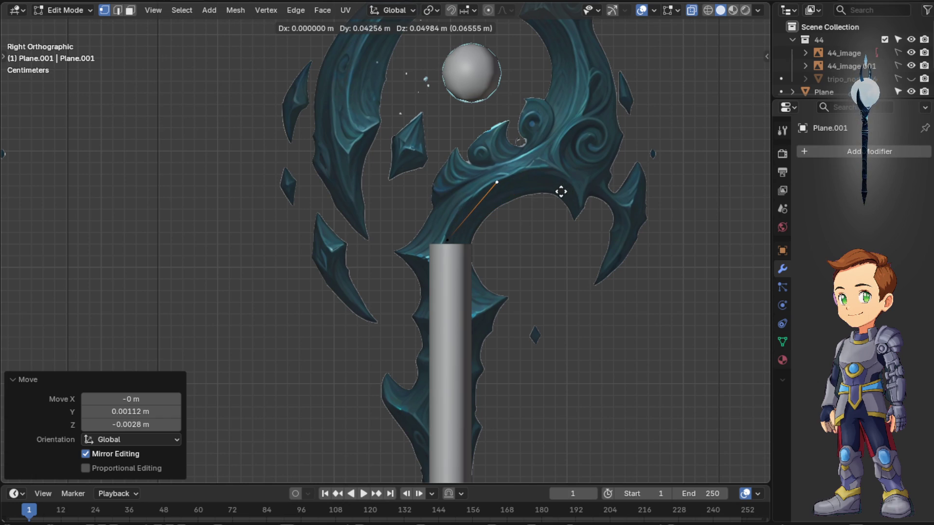
# Extrude a chain of vertices from the shaft top up along the staff head's outer curve
pyautogui.click(560, 193)
pyautogui.press('e')
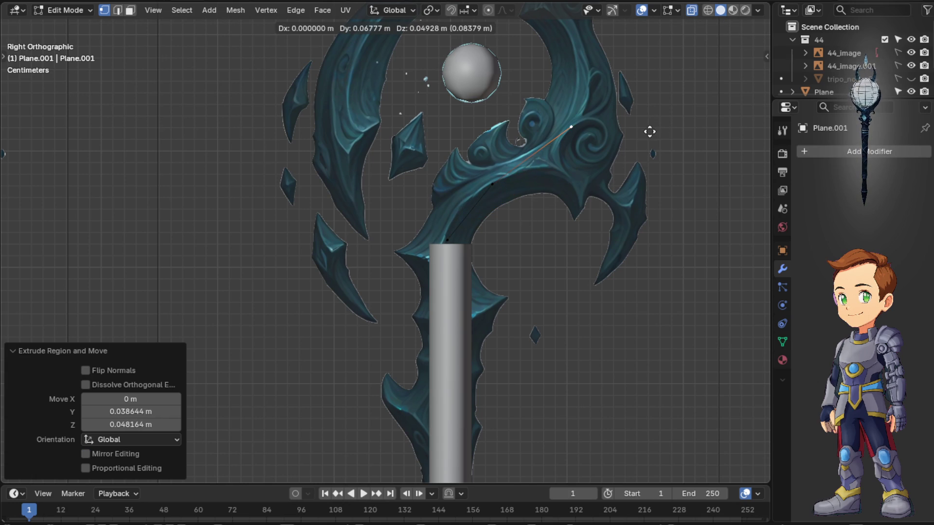
pyautogui.click(653, 128)
pyautogui.moveTo(652, 128)
pyautogui.keyDown('shift'); pyautogui.mouseDown(button='middle')
pyautogui.moveTo(656, 178)
pyautogui.moveTo(615, 251)
pyautogui.mouseUp(button='middle'); pyautogui.keyUp('shift')
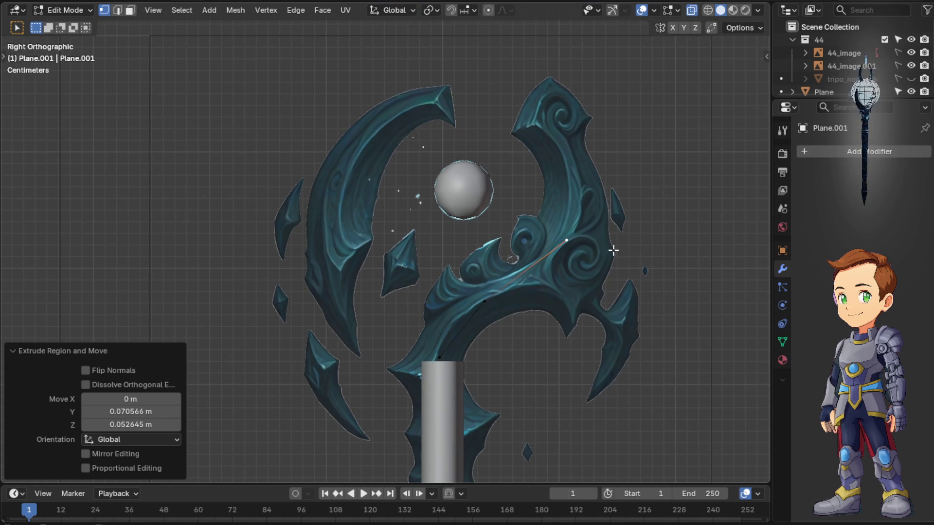
pyautogui.press('e')
pyautogui.click(620, 183)
pyautogui.press('e')
pyautogui.click(579, 129)
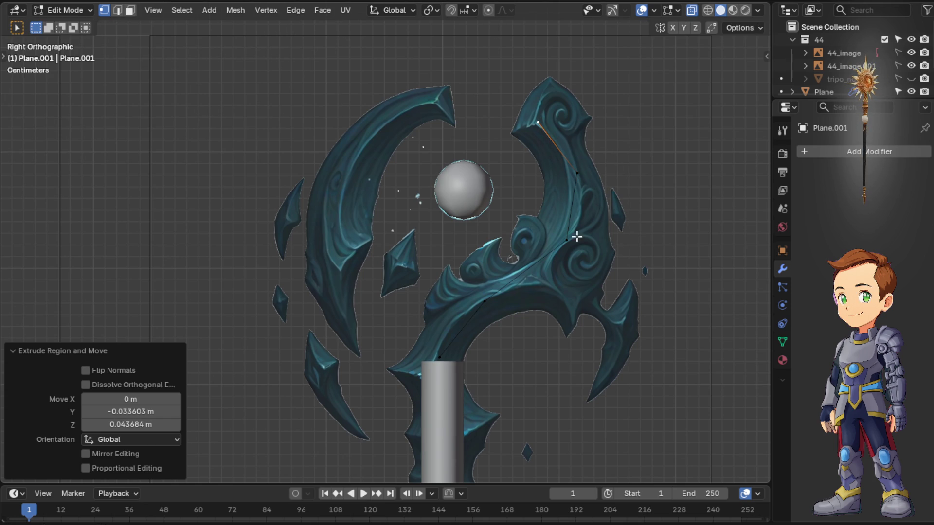
# From a lower vertex, extrude two more edge segments along the head's inner curve
pyautogui.click(486, 308)
pyautogui.press('e')
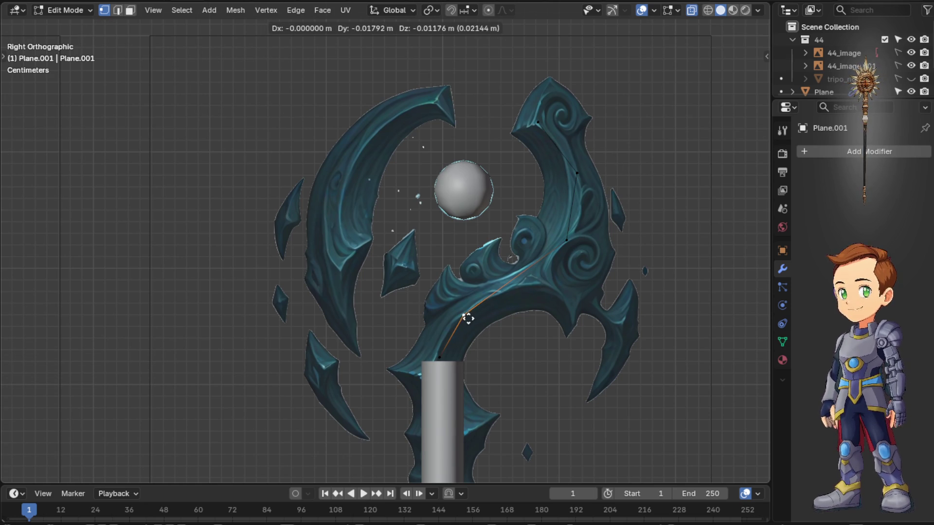
pyautogui.click(557, 267)
pyautogui.press('e')
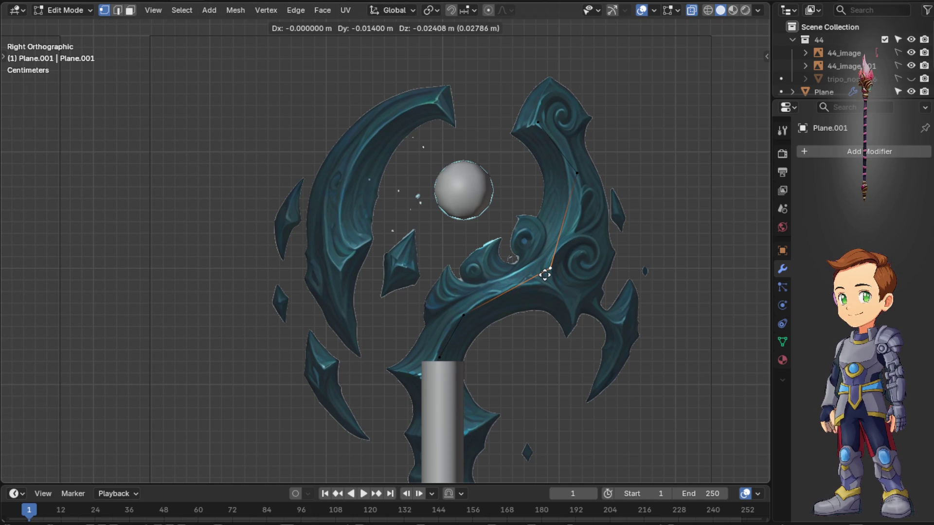
pyautogui.click(550, 268)
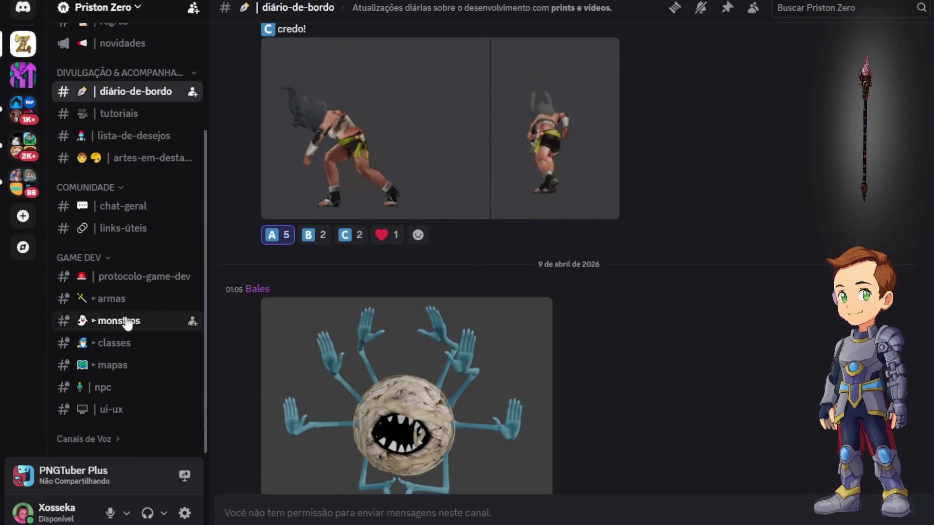
pyautogui.click(121, 301)
pyautogui.scroll(5, 358, 280)
pyautogui.scroll(5, 407, 270)
pyautogui.scroll(5, 421, 270)
pyautogui.scroll(5, 438, 269)
pyautogui.scroll(5, 470, 267)
pyautogui.scroll(5, 501, 270)
pyautogui.scroll(5, 501, 267)
pyautogui.scroll(3, 501, 269)
pyautogui.scroll(2, 501, 270)
pyautogui.scroll(5, 501, 269)
pyautogui.scroll(5, 501, 269)
pyautogui.scroll(3, 463, 337)
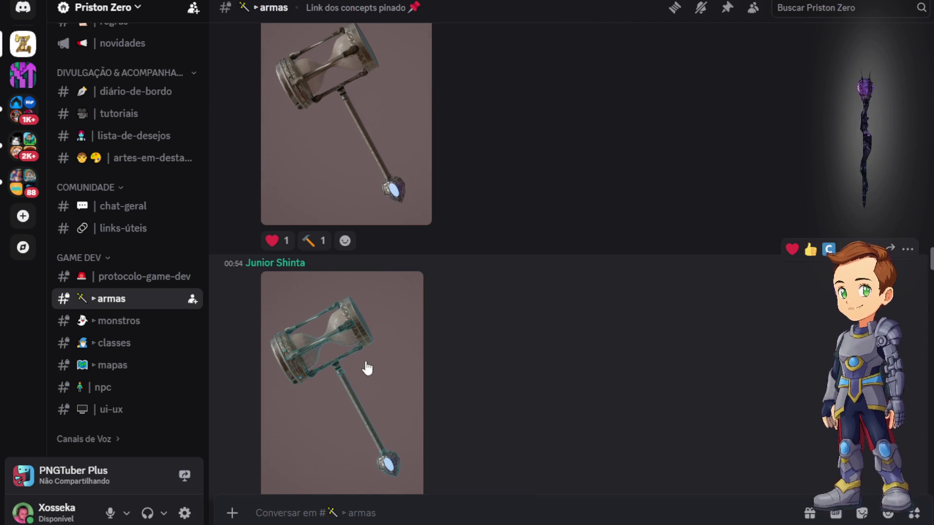
pyautogui.click(365, 370)
pyautogui.click(420, 208)
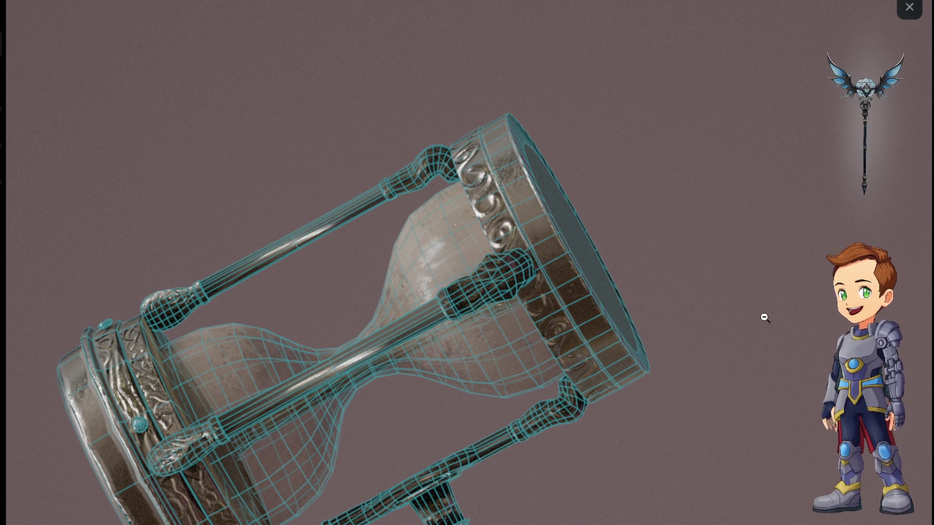
pyautogui.click(693, 270)
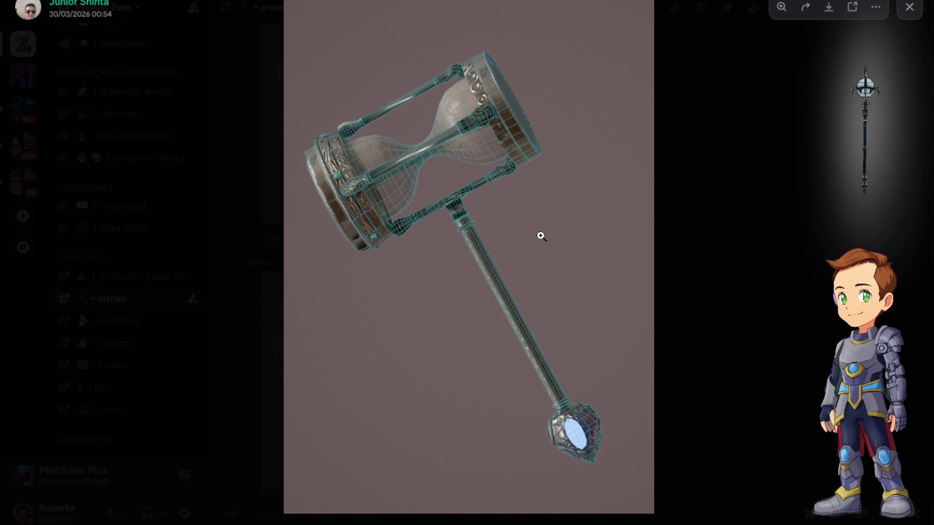
pyautogui.click(682, 172)
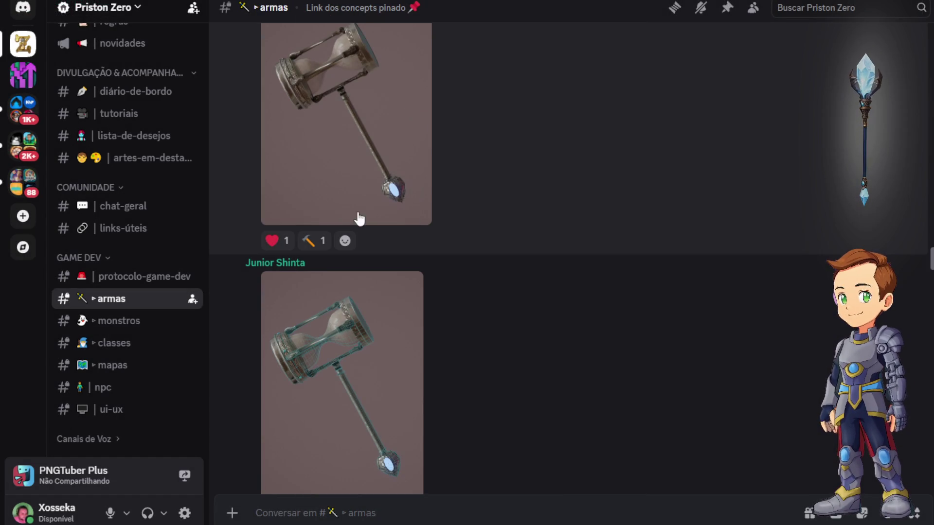
pyautogui.click(342, 148)
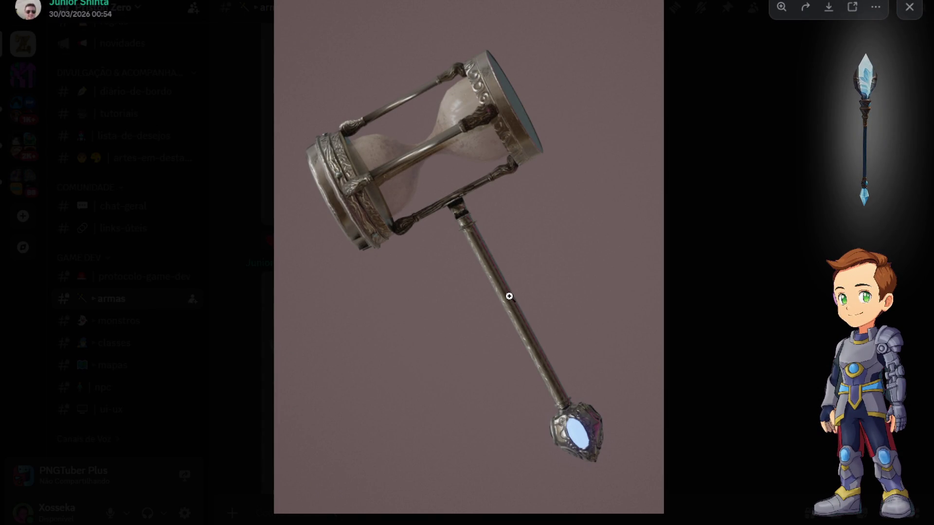
pyautogui.click(685, 221)
pyautogui.click(389, 343)
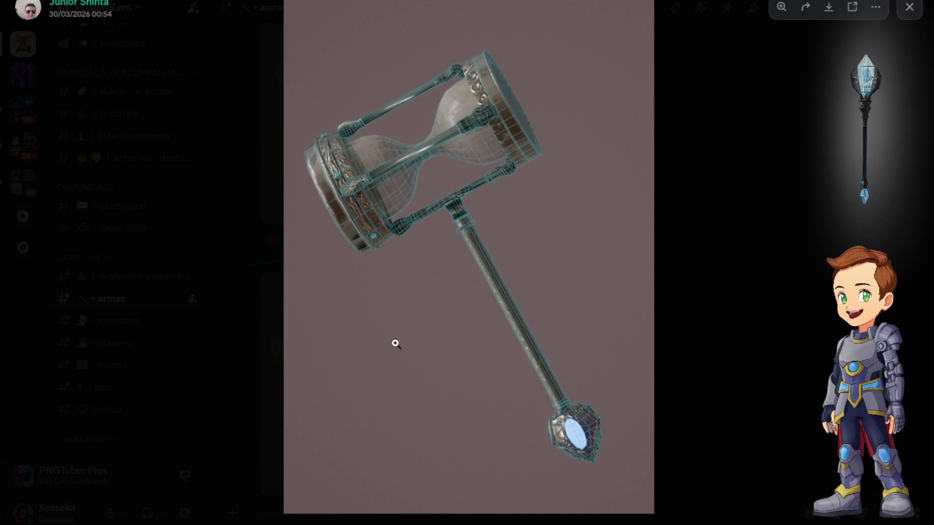
pyautogui.click(629, 311)
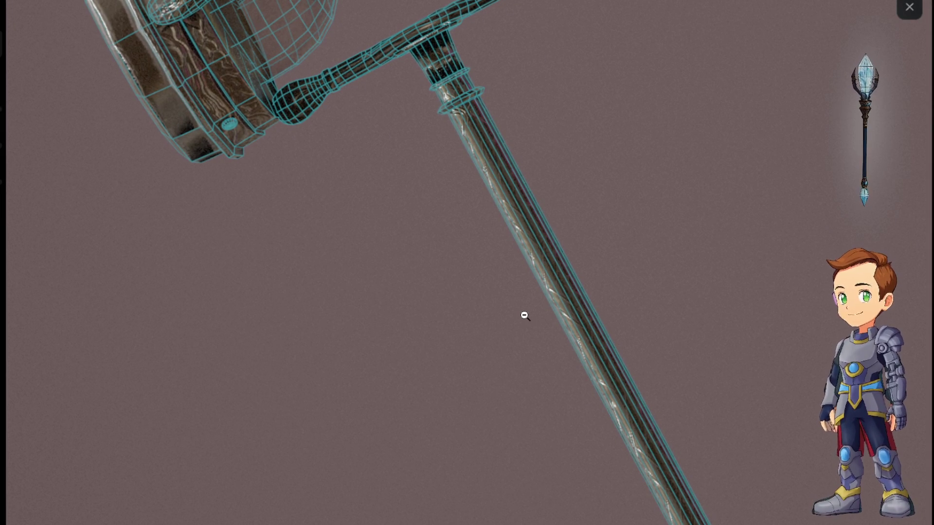
pyautogui.click(549, 299)
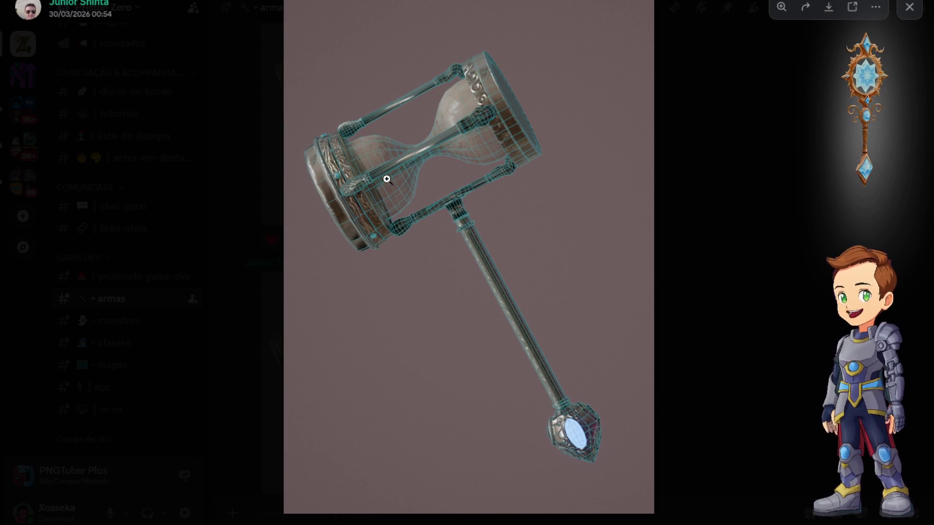
pyautogui.click(386, 179)
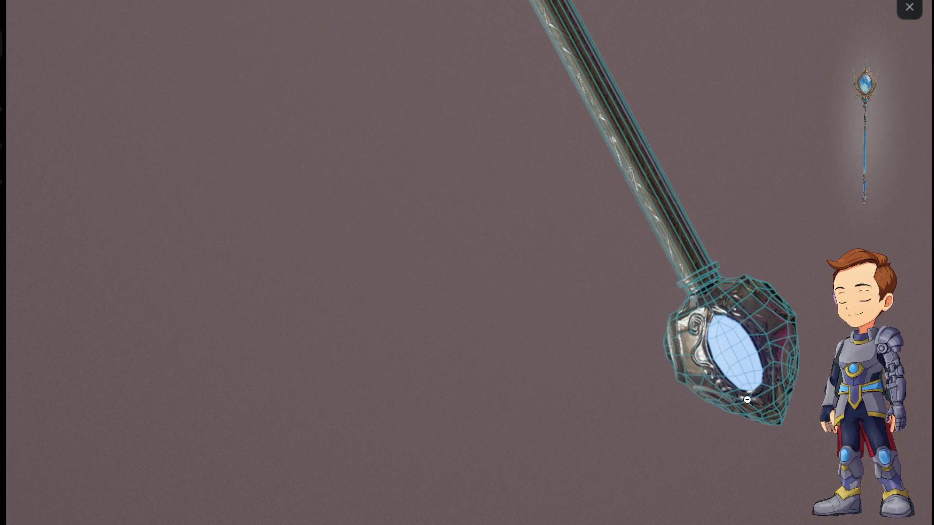
pyautogui.click(659, 263)
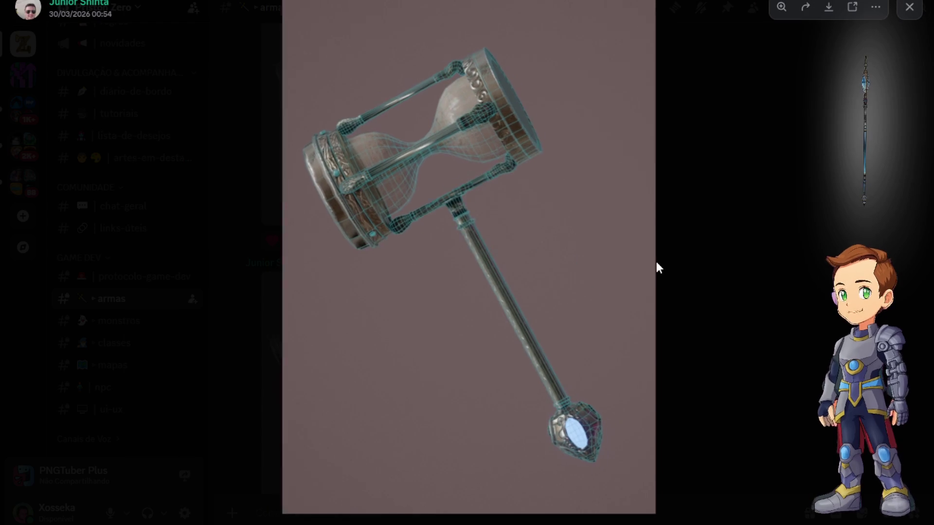
pyautogui.click(485, 92)
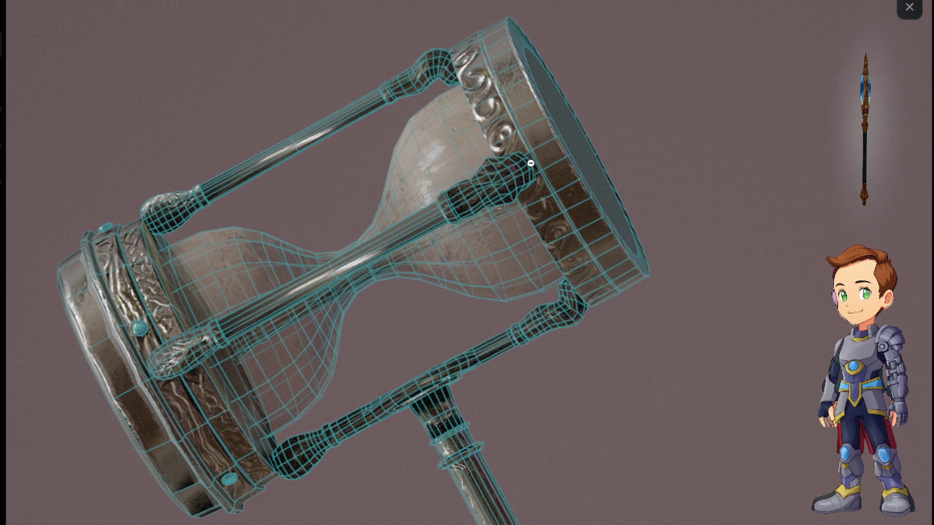
pyautogui.click(531, 164)
pyautogui.click(910, 7)
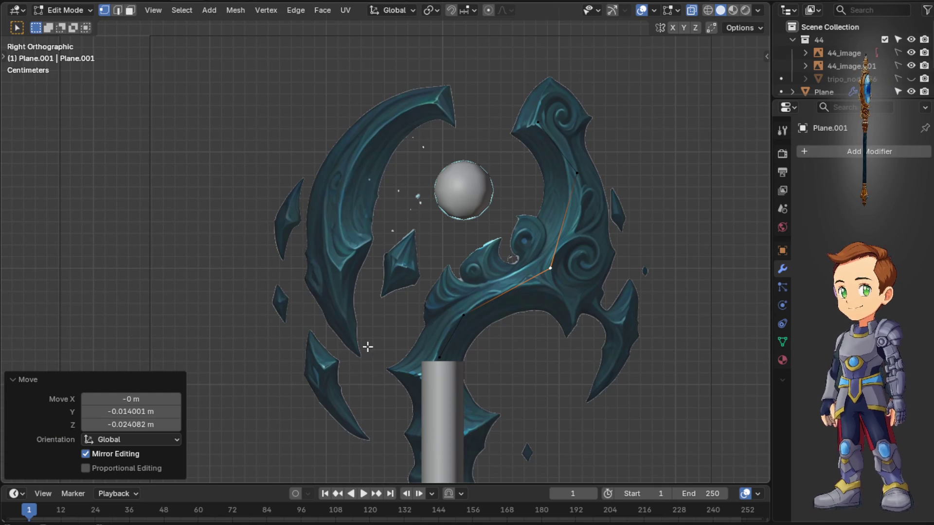
# Drag three path vertices onto the staff head's curve and select the vertex at the shaft top
pyautogui.click(581, 172)
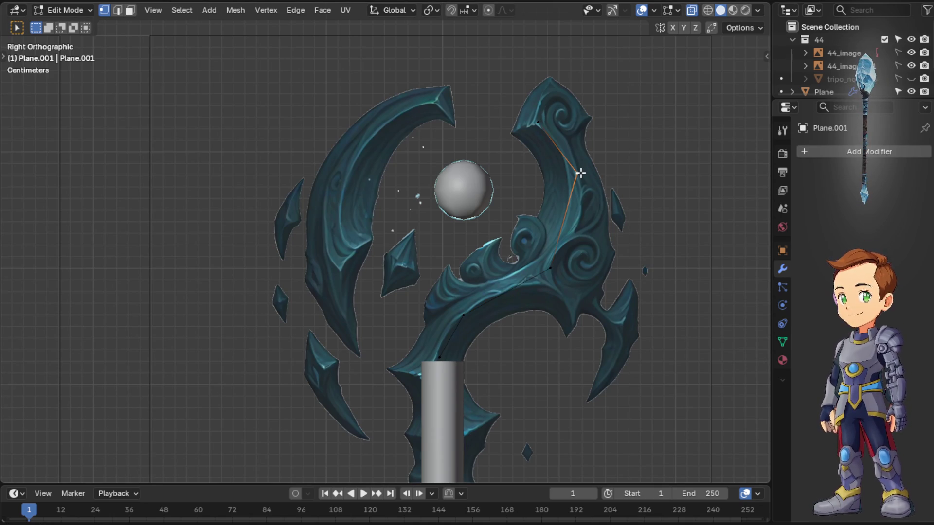
pyautogui.moveTo(582, 172); pyautogui.dragTo(577, 200)
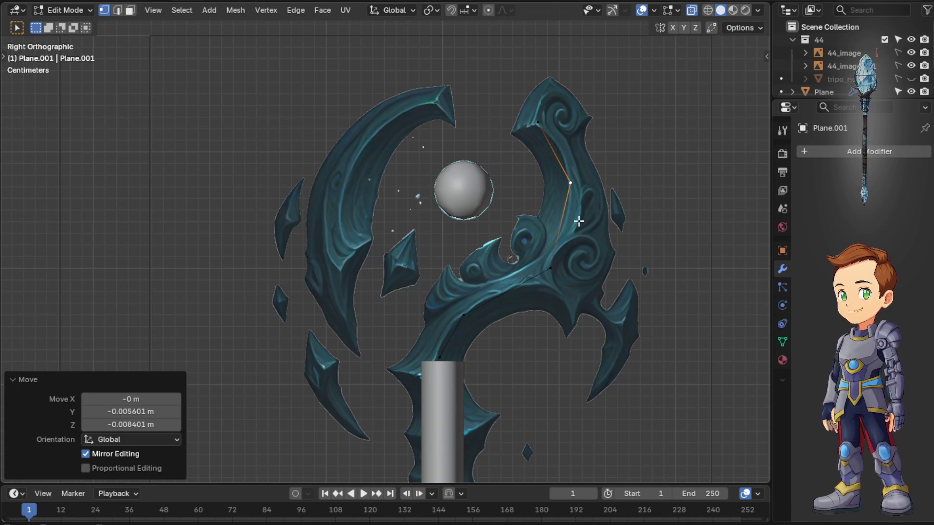
pyautogui.moveTo(554, 276); pyautogui.dragTo(550, 272)
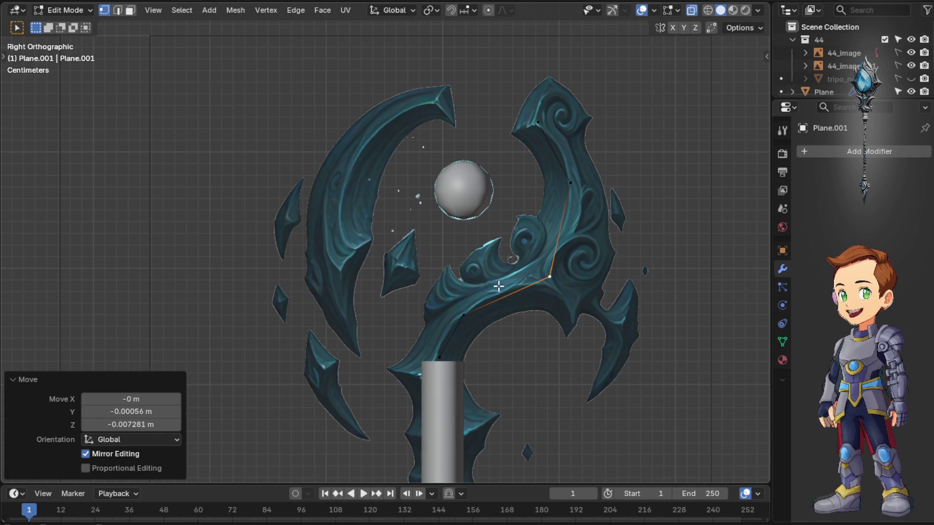
pyautogui.moveTo(467, 317); pyautogui.dragTo(475, 309)
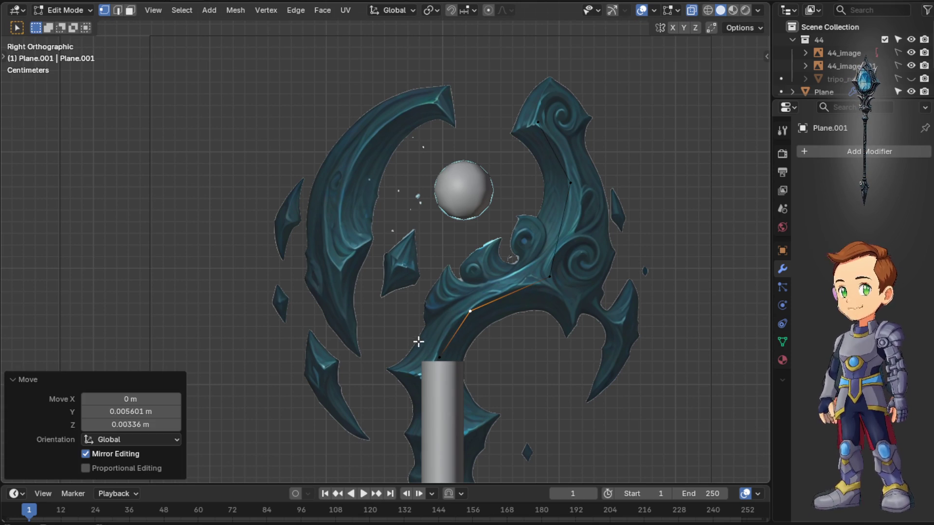
pyautogui.click(440, 357)
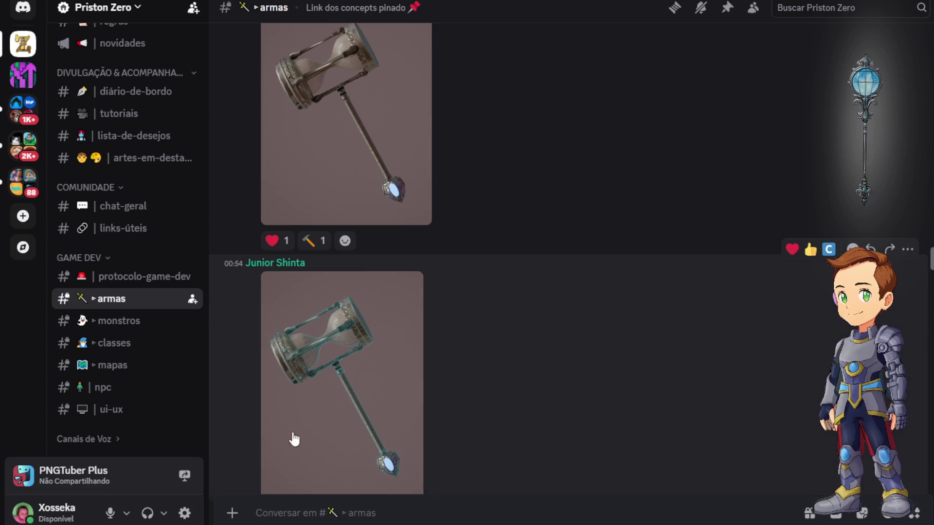
pyautogui.scroll(2, 383, 303)
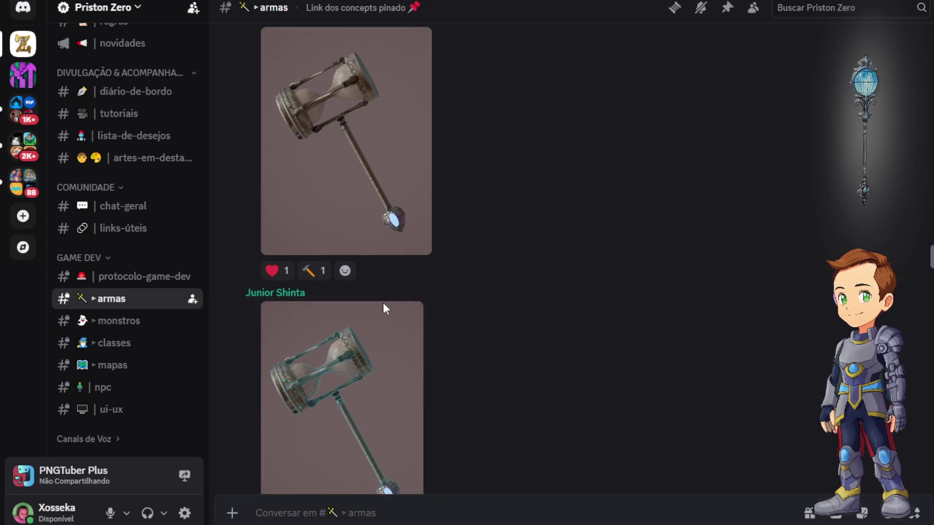
pyautogui.scroll(3, 384, 295)
pyautogui.scroll(-2, 369, 313)
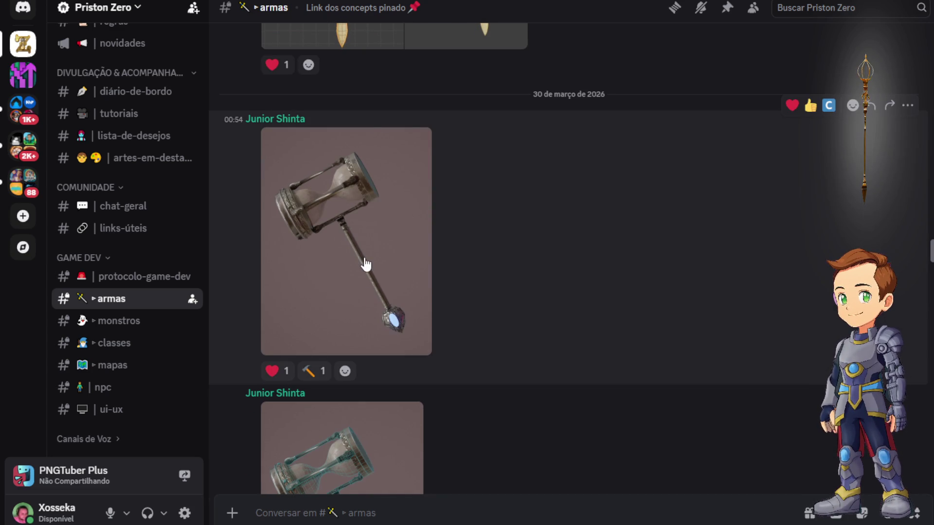
pyautogui.click(369, 265)
pyautogui.click(444, 212)
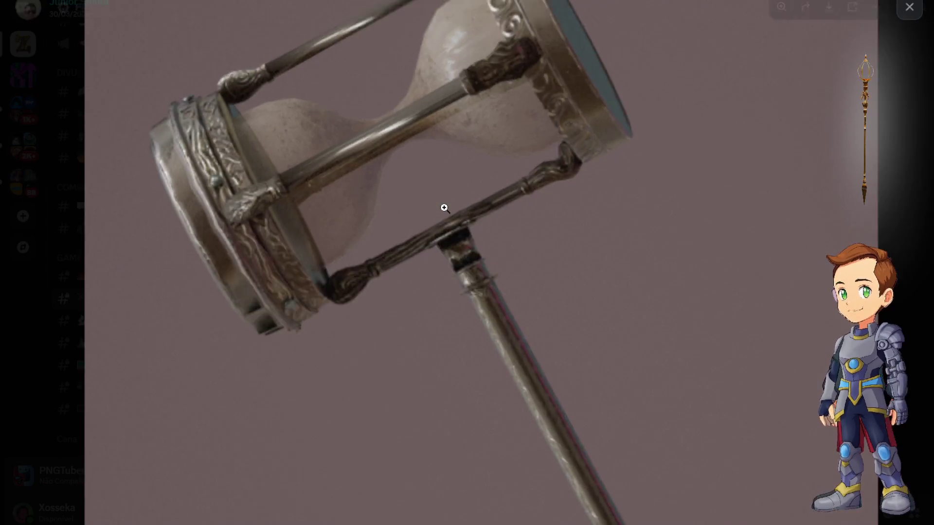
pyautogui.click(445, 209)
pyautogui.click(515, 334)
pyautogui.click(606, 302)
pyautogui.press('Escape')
pyautogui.scroll(-3, 408, 380)
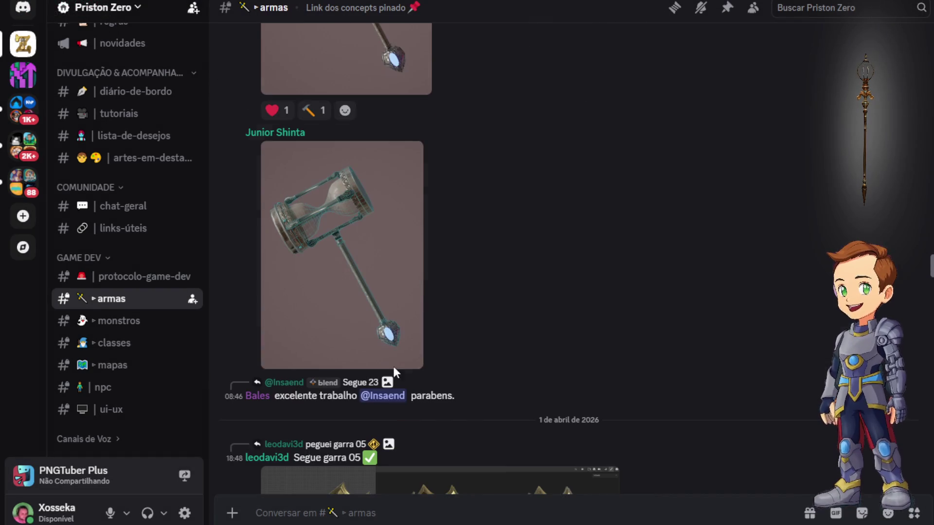
pyautogui.click(333, 302)
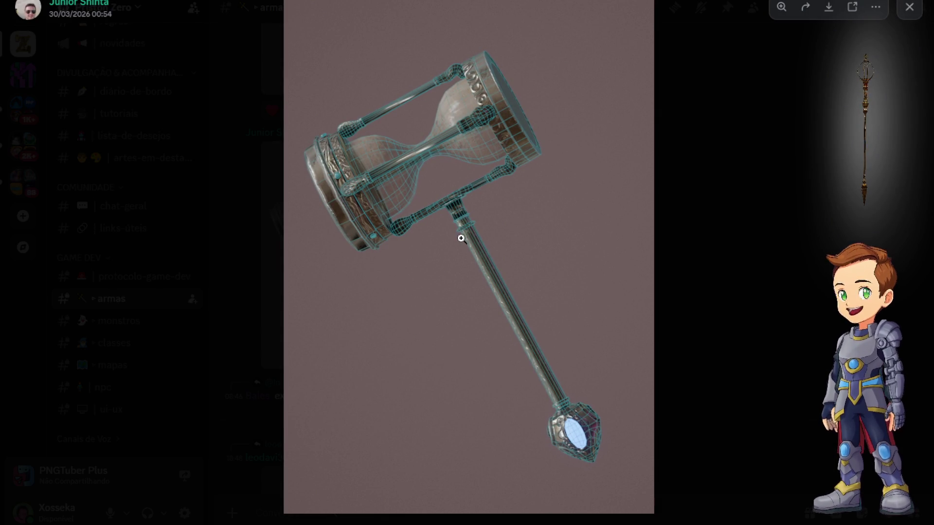
pyautogui.press('Escape')
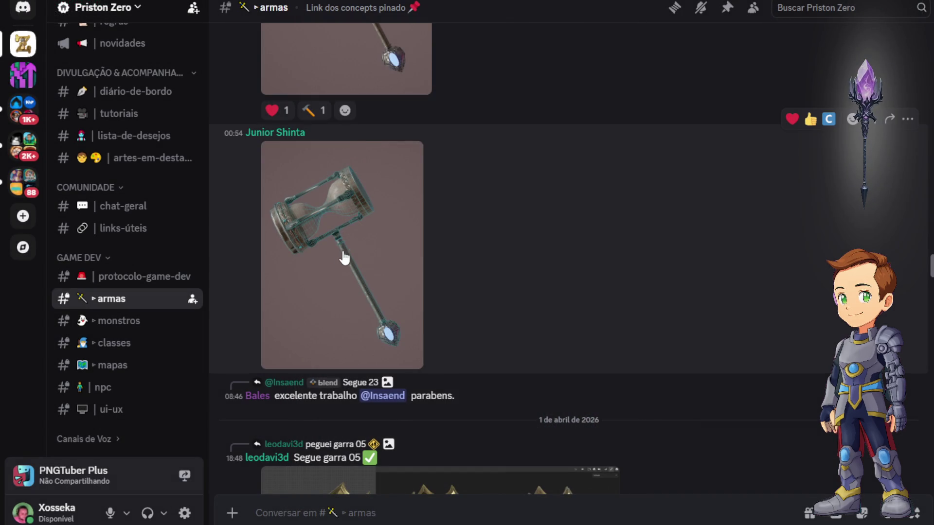
pyautogui.click(340, 261)
pyautogui.click(483, 215)
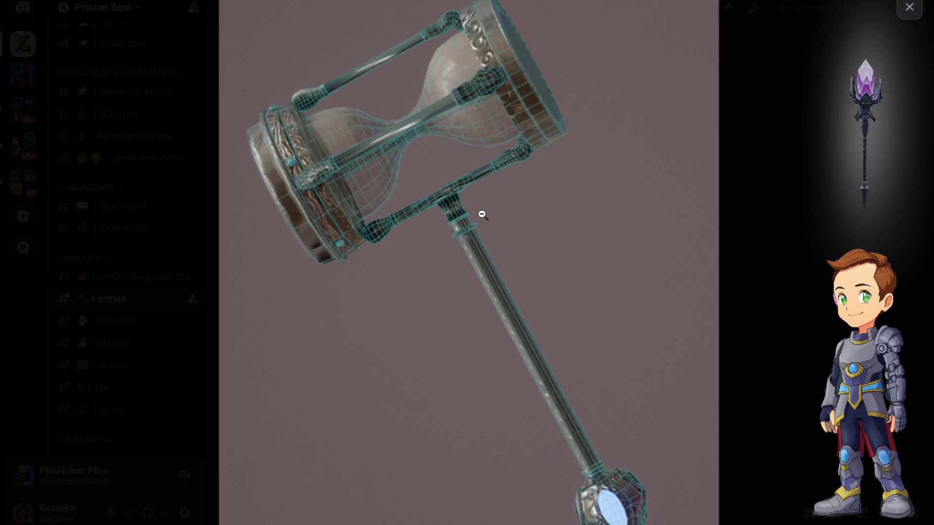
pyautogui.press('Escape')
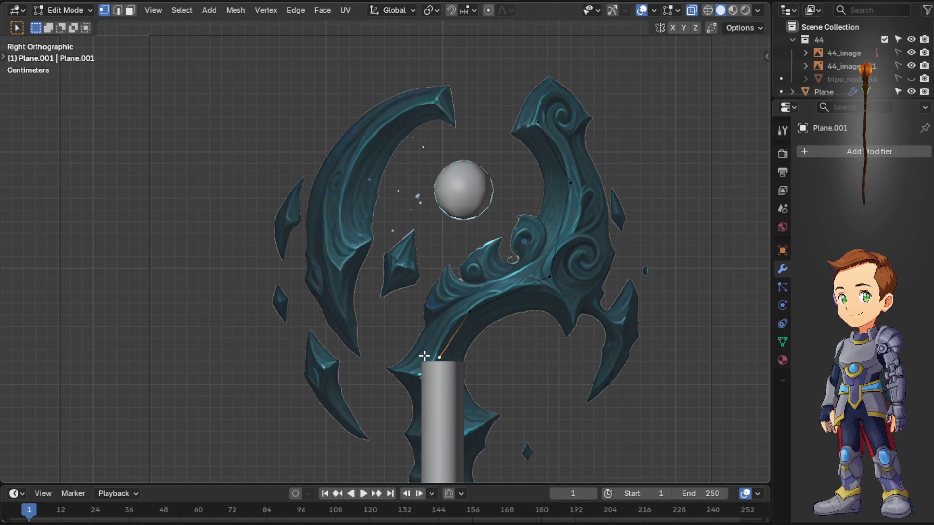
# Duplicate the vertex beside the shaft top and extrude two edges up the staff head's inner curve
pyautogui.hotkey('shift', 'd')
pyautogui.click(392, 356)
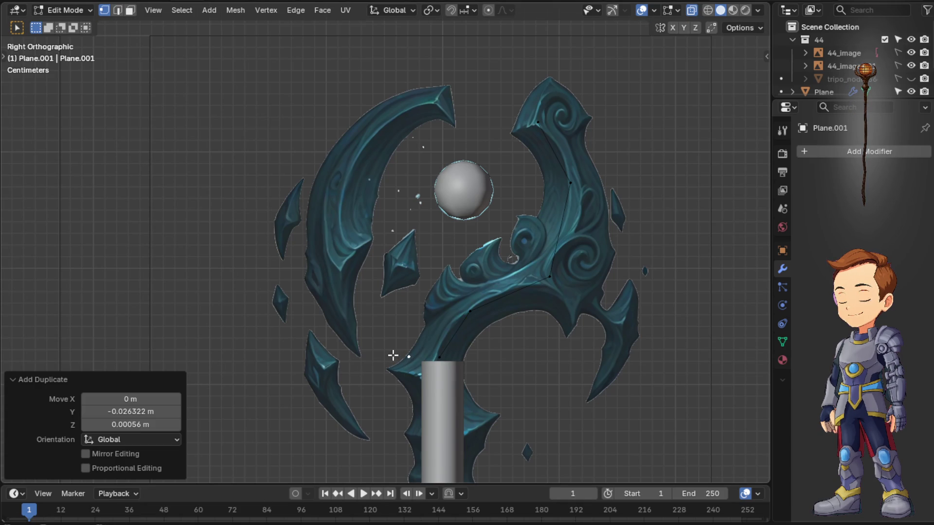
pyautogui.press('e')
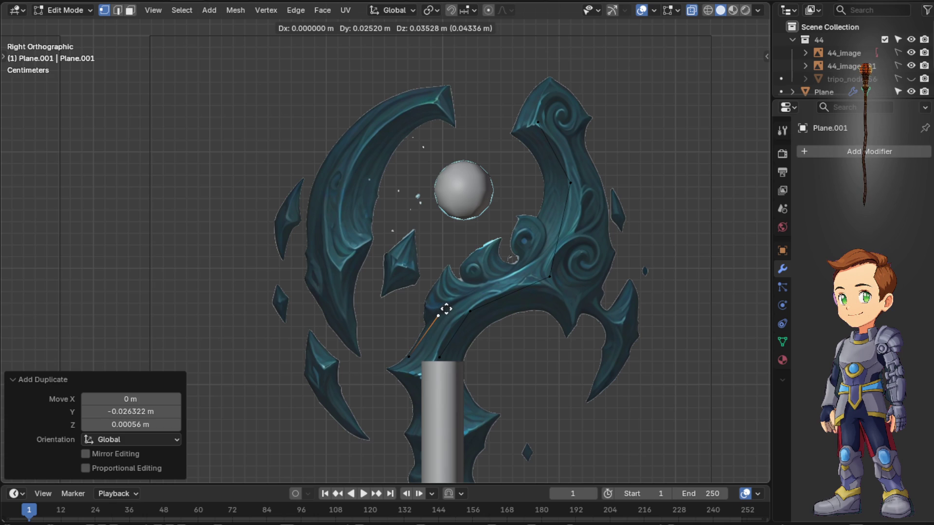
pyautogui.click(447, 307)
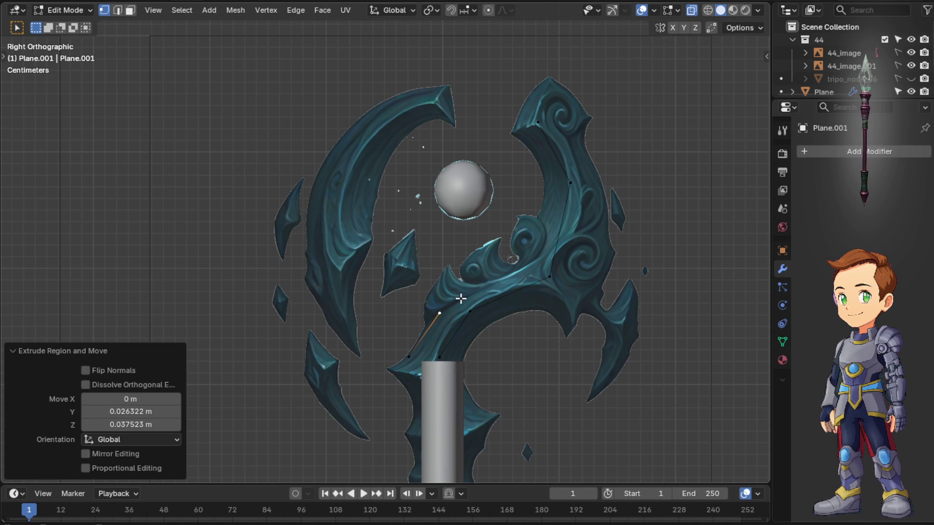
pyautogui.press('e')
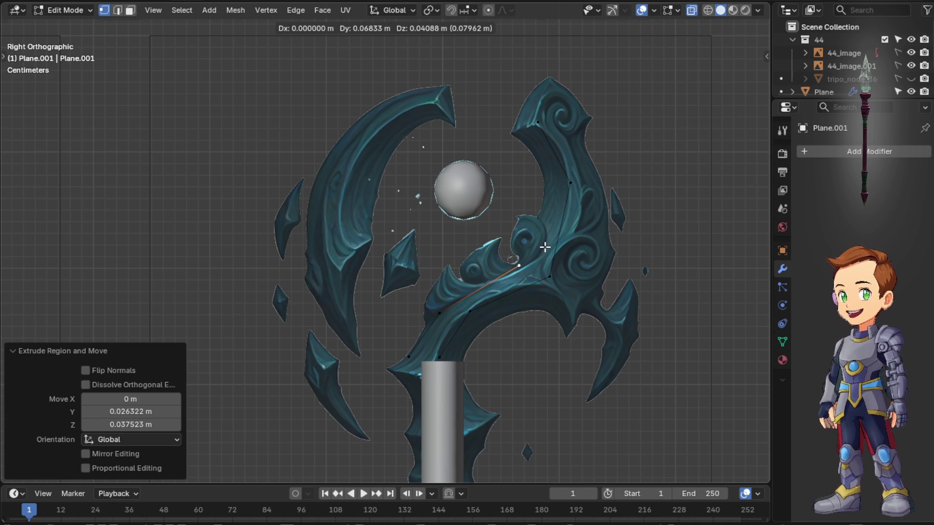
pyautogui.click(544, 247)
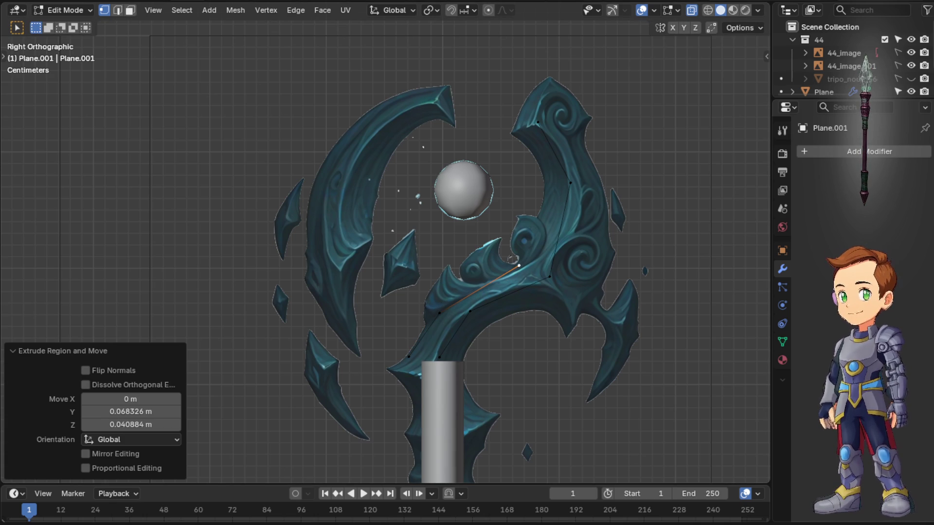
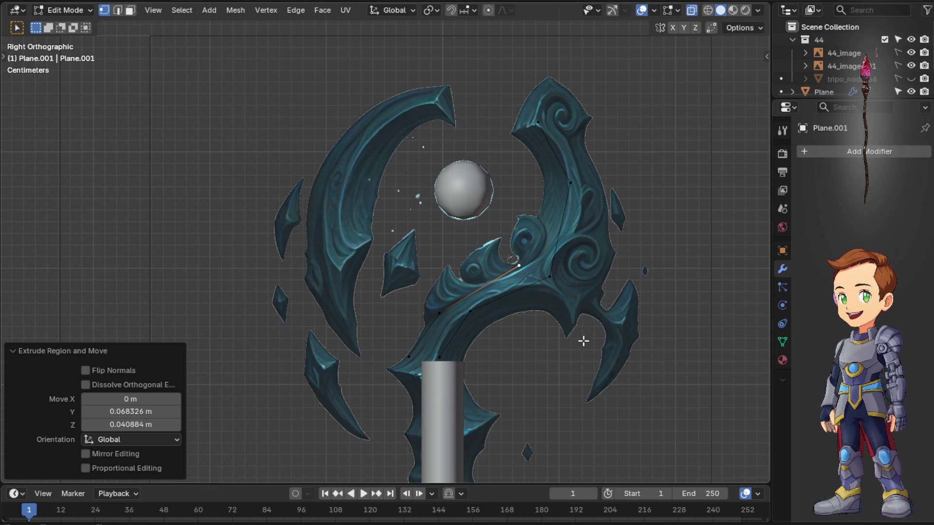
# Reposition the outline's end vertices so they follow the right blade's inner edge
pyautogui.click(475, 310)
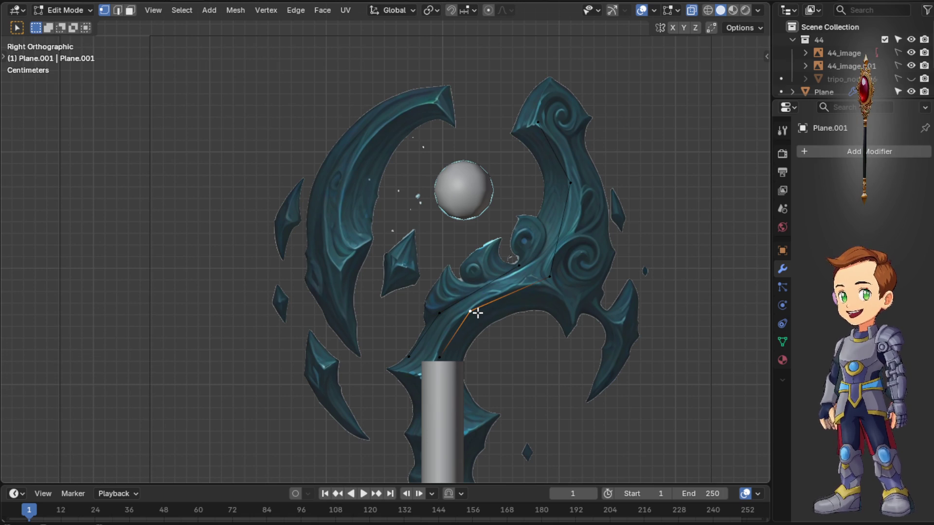
pyautogui.press('g')
pyautogui.click(528, 303)
pyautogui.press('g')
pyautogui.click(541, 285)
pyautogui.click(523, 264)
pyautogui.press('g')
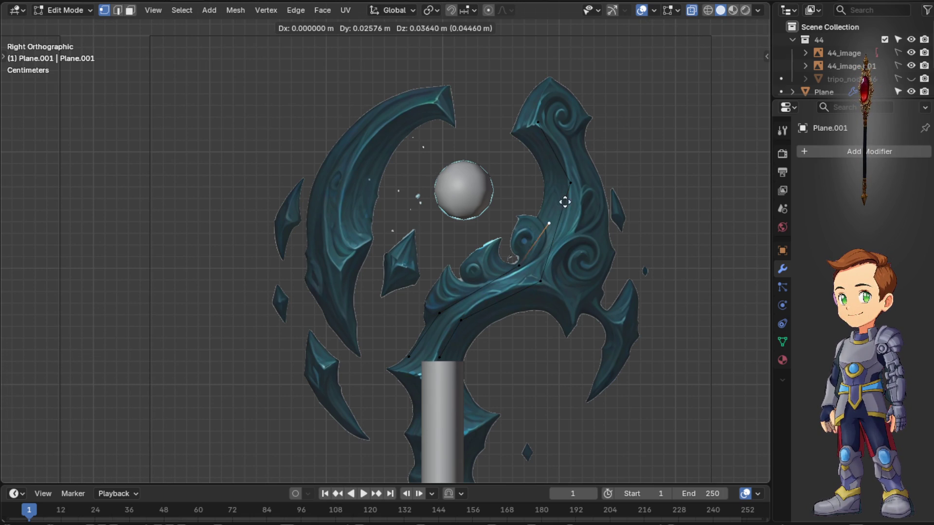
pyautogui.click(559, 176)
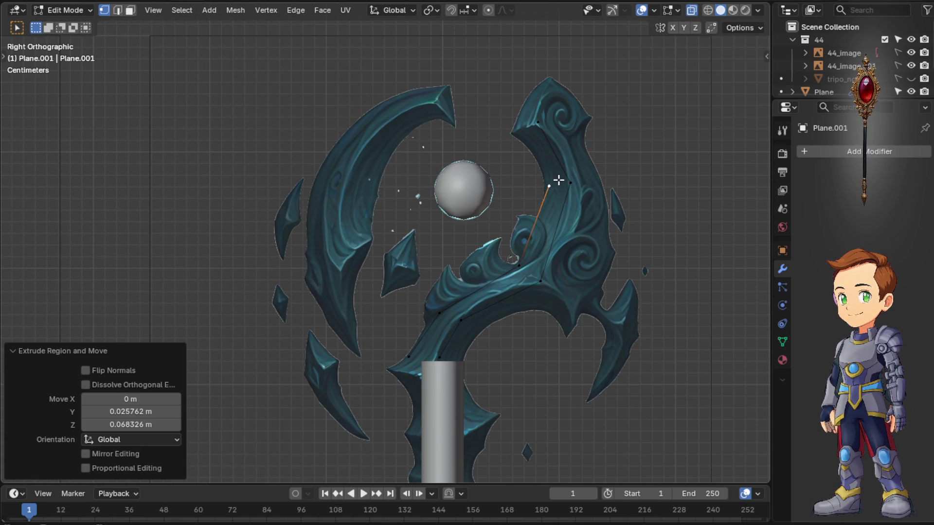
# Extrude three new vertices from the outline end up toward the blade tip and back down its inner edge
pyautogui.press('e')
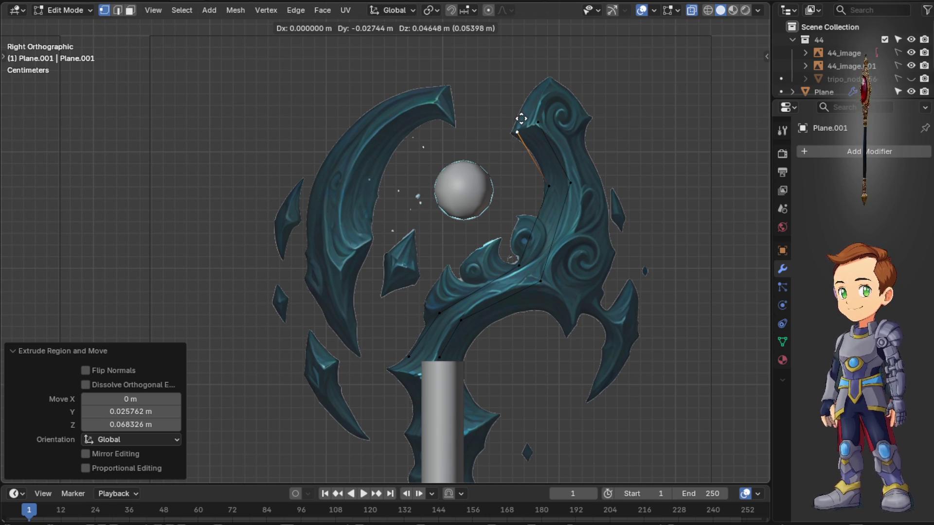
pyautogui.click(521, 118)
pyautogui.press('e')
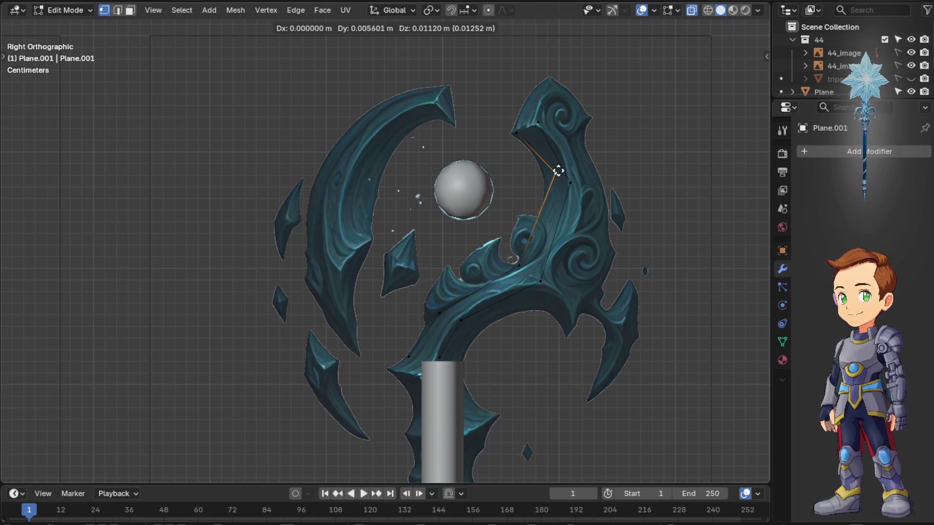
pyautogui.click(552, 176)
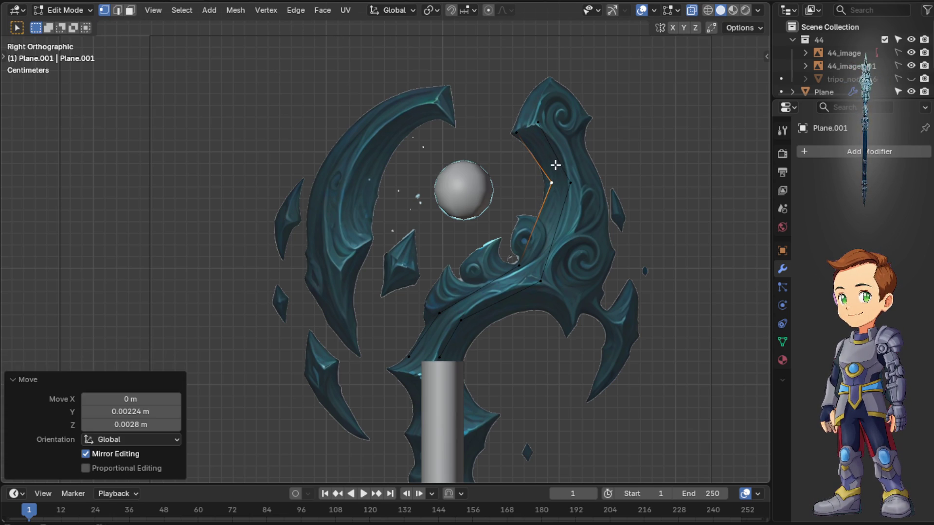
pyautogui.scroll(2, 564, 169)
pyautogui.scroll(1, 564, 168)
pyautogui.keyDown('shift'); pyautogui.moveTo(606, 144); pyautogui.dragTo(540, 346, button='middle'); pyautogui.keyUp('shift')
pyautogui.press('e')
pyautogui.click(532, 333)
# Nudge the inner-curve vertex and the edge near the blade tip onto the reference outline, checking from front and side
pyautogui.click(579, 192)
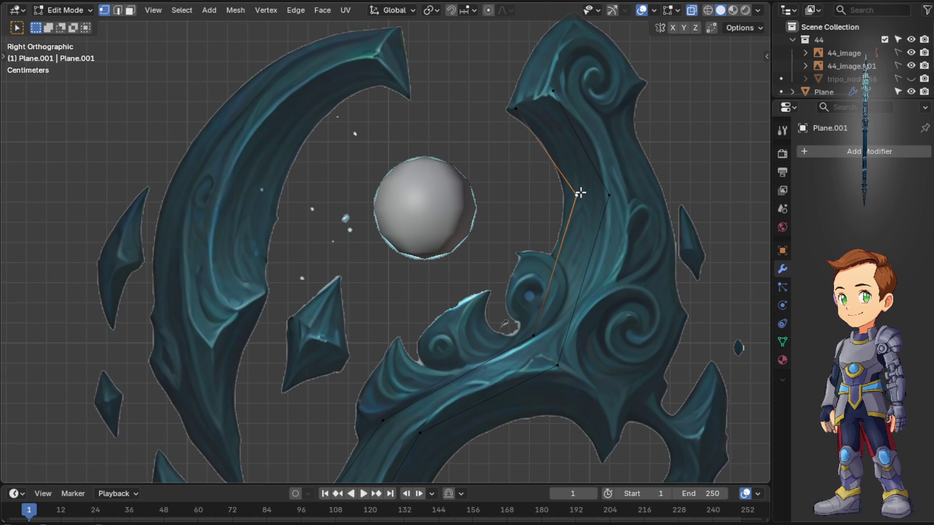
pyautogui.press('g')
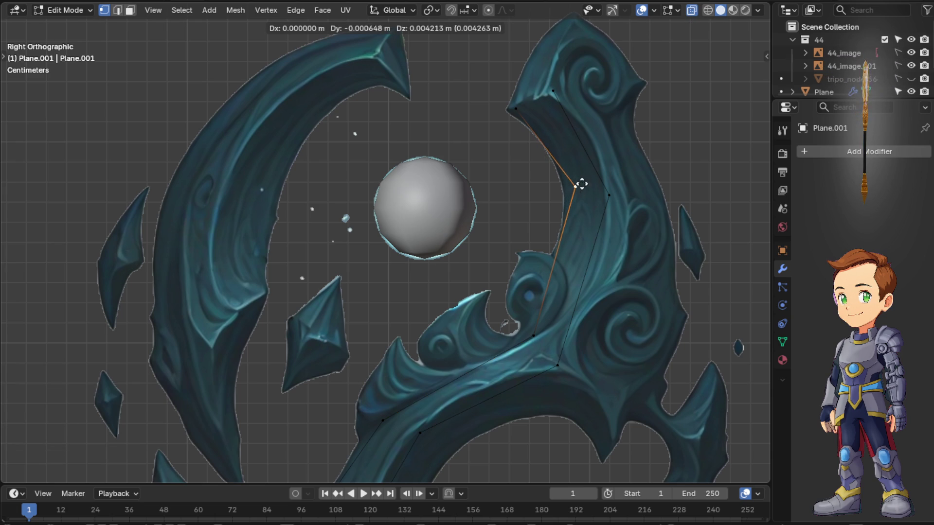
pyautogui.click(544, 185)
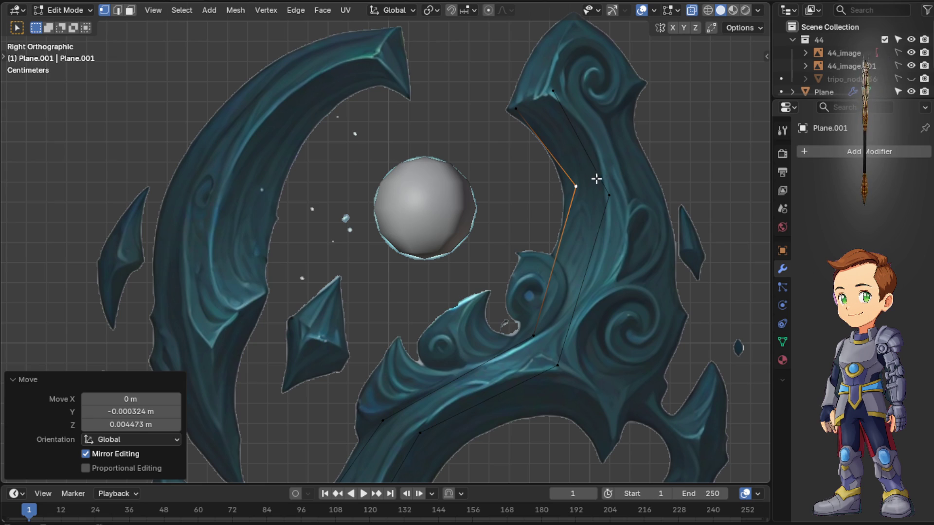
pyautogui.scroll(-2, 589, 207)
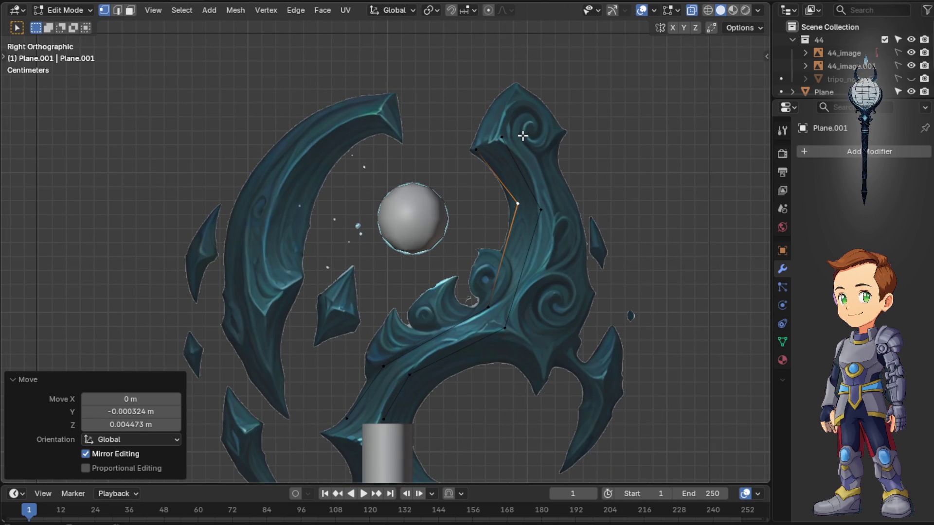
pyautogui.keyDown('shift'); pyautogui.moveTo(523, 136); pyautogui.dragTo(543, 177, button='middle'); pyautogui.keyUp('shift')
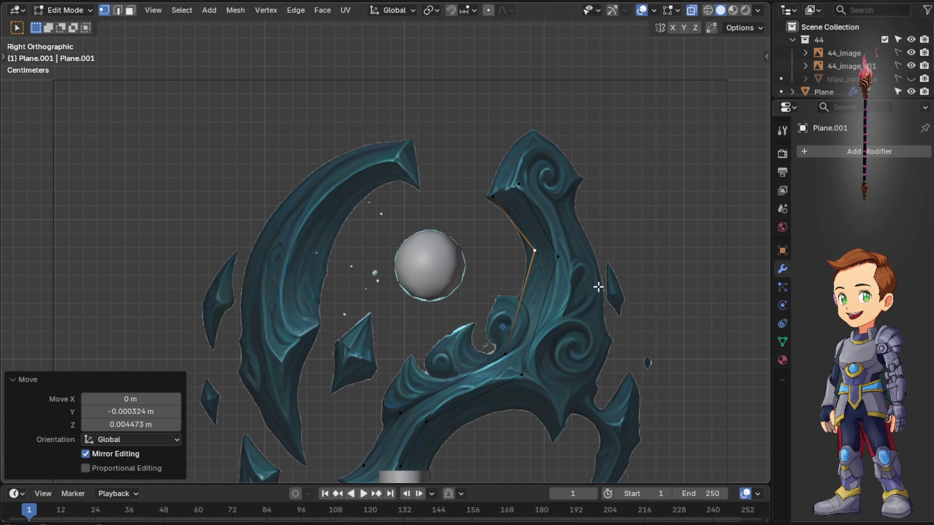
pyautogui.click(522, 182)
pyautogui.press('g')
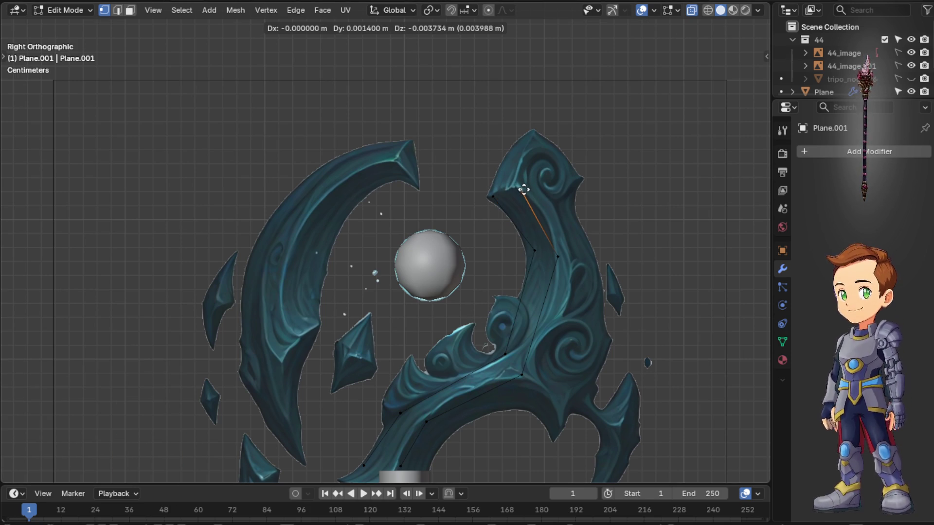
pyautogui.click(523, 189)
pyautogui.moveTo(515, 192); pyautogui.dragTo(495, 183, button='middle')
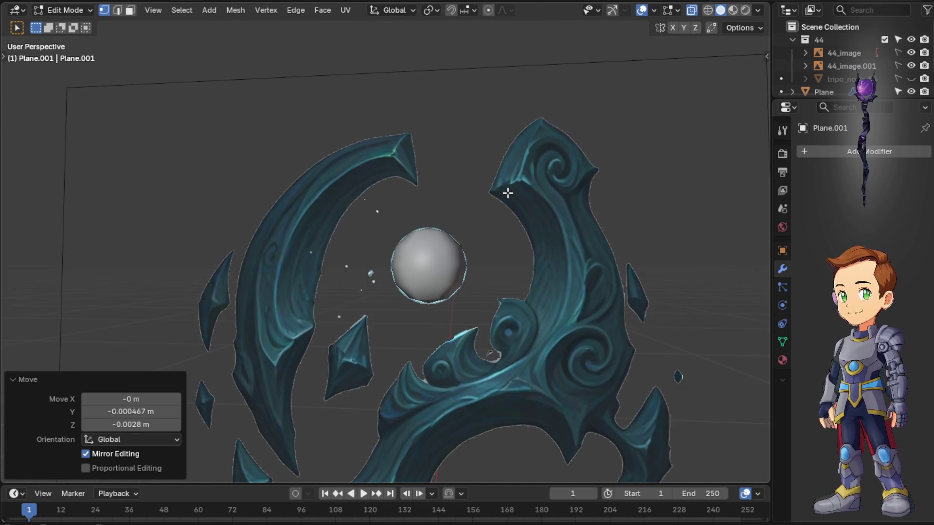
pyautogui.press('KP_1')
pyautogui.press('KP_3')
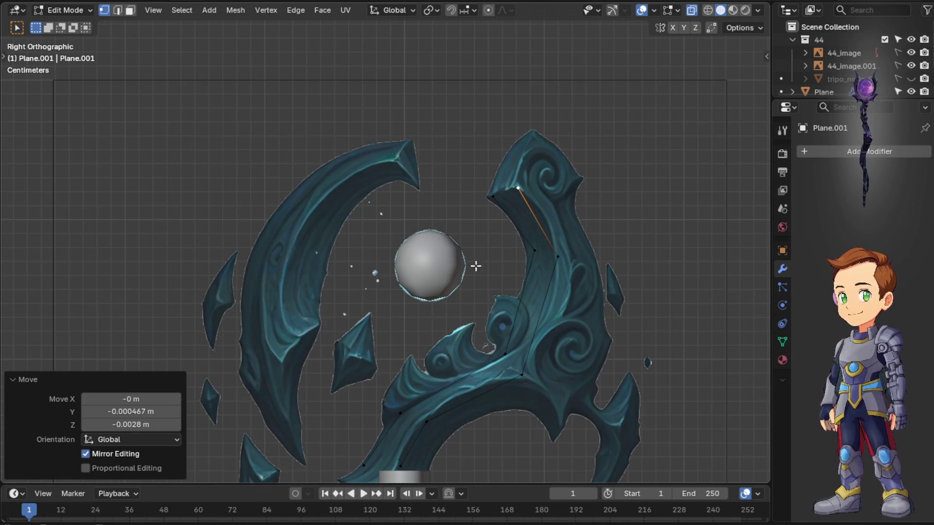
pyautogui.moveTo(503, 355)
pyautogui.keyDown('shift'); pyautogui.mouseDown(button='middle')
pyautogui.moveTo(344, 375)
pyautogui.moveTo(281, 360)
pyautogui.moveTo(403, 24)
pyautogui.moveTo(475, 451)
pyautogui.moveTo(481, 409)
pyautogui.moveTo(576, 184)
pyautogui.moveTo(476, 273)
pyautogui.moveTo(503, 315)
pyautogui.mouseUp(button='middle'); pyautogui.keyUp('shift')
pyautogui.scroll(-5, 469, 367)
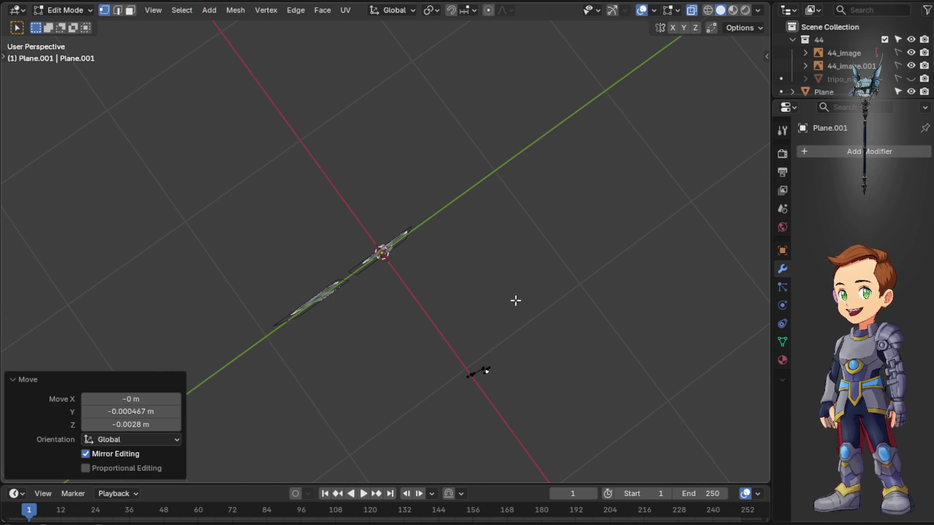
# Slide all outline vertices along X until the traced edges sit over the staff reference
pyautogui.press('KP_1')
pyautogui.moveTo(592, 306); pyautogui.dragTo(533, 205)
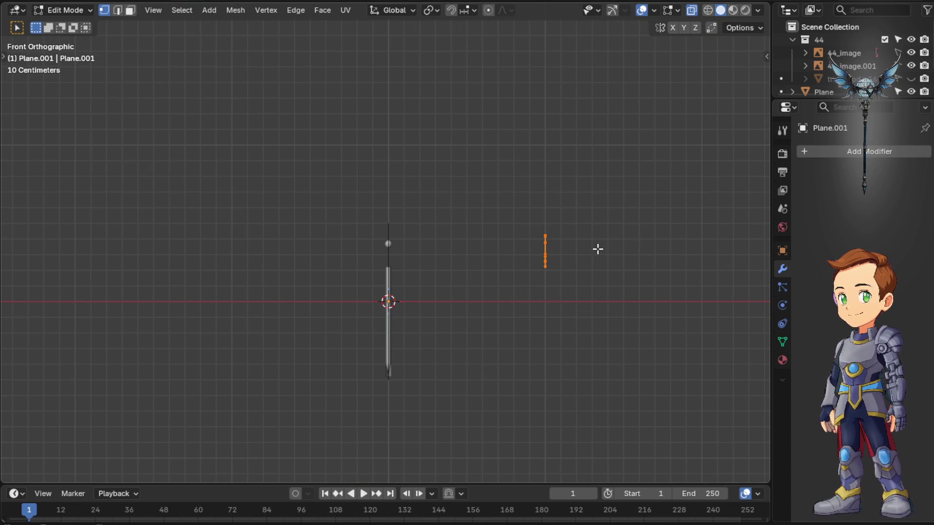
pyautogui.press('g')
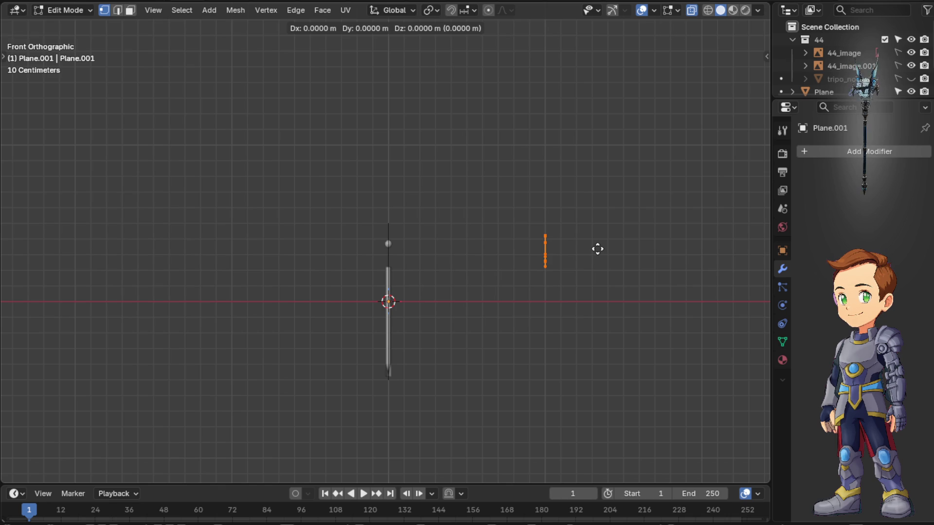
pyautogui.press('x')
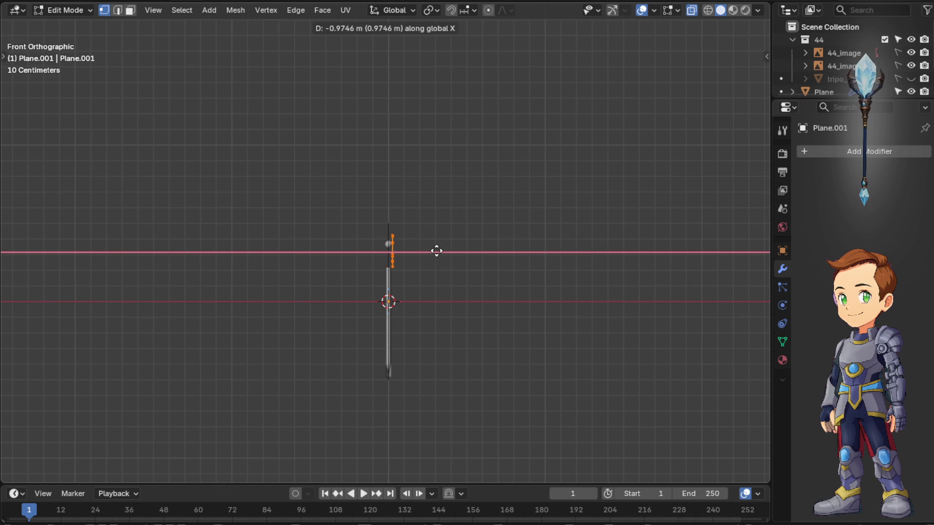
pyautogui.click(416, 253)
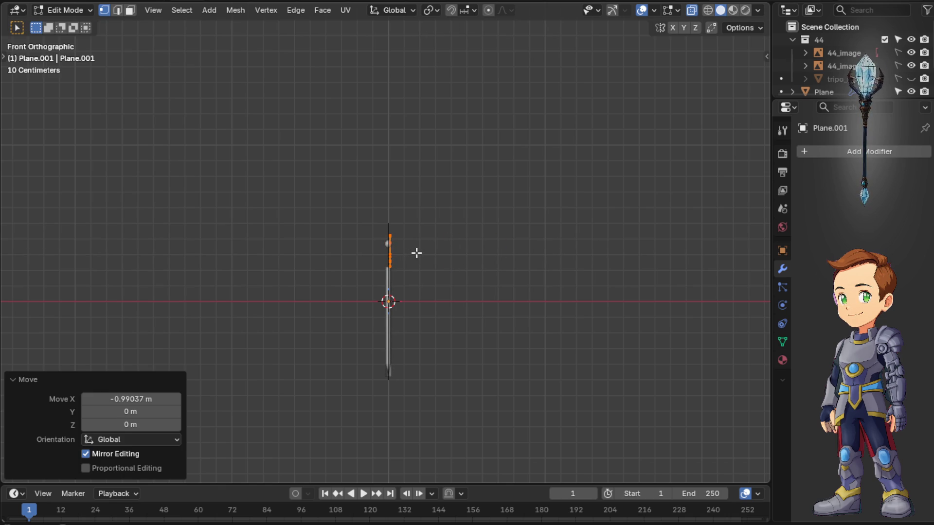
pyautogui.rightClick(416, 252)
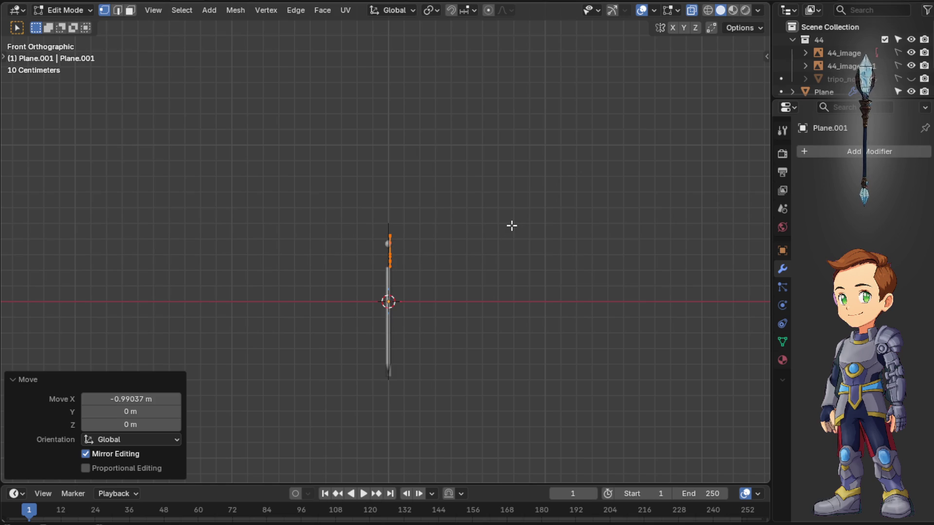
# Clear the outline object's location with Alt+G in Object Mode and return to mesh editing
pyautogui.press('Tab')
pyautogui.hotkey('alt', 'g')
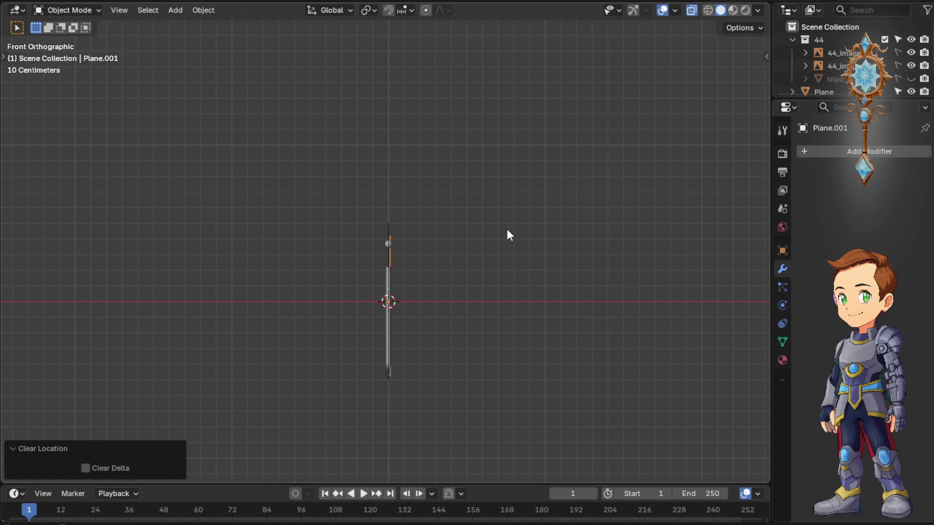
pyautogui.click(476, 266)
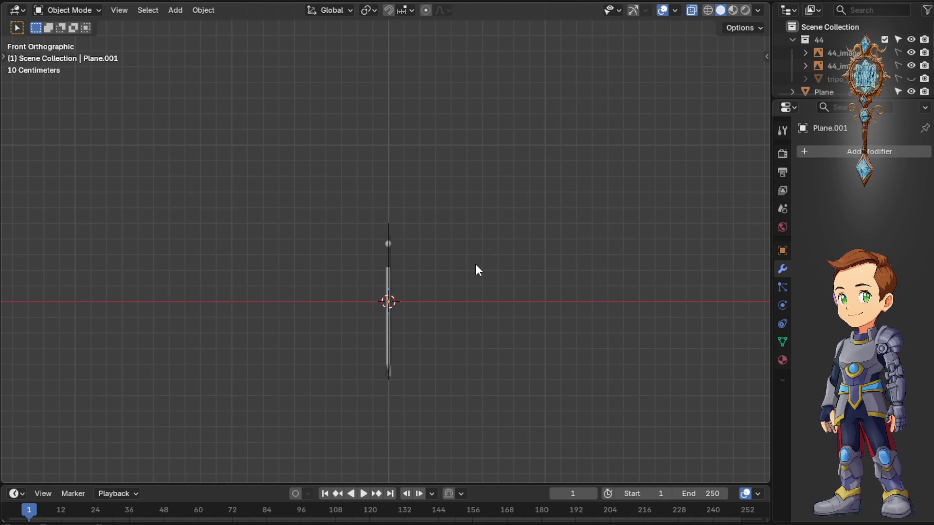
pyautogui.press('Tab')
pyautogui.moveTo(465, 265)
pyautogui.mouseDown(button='middle')
pyautogui.moveTo(317, 192)
pyautogui.moveTo(319, 209)
pyautogui.mouseUp(button='middle')
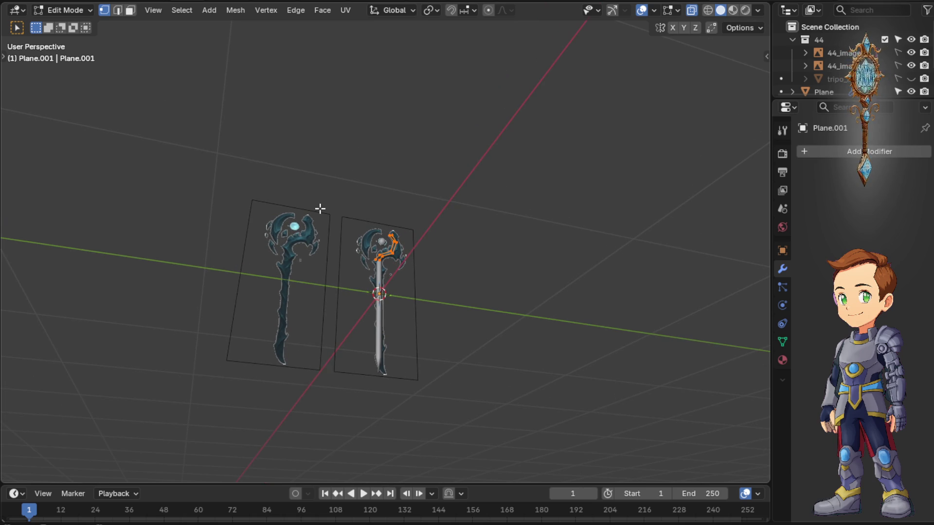
# In front view, slide the selected end vertices and seam edge along X onto the staff's centre line
pyautogui.press('KP_1')
pyautogui.scroll(5, 319, 209)
pyautogui.scroll(5, 408, 259)
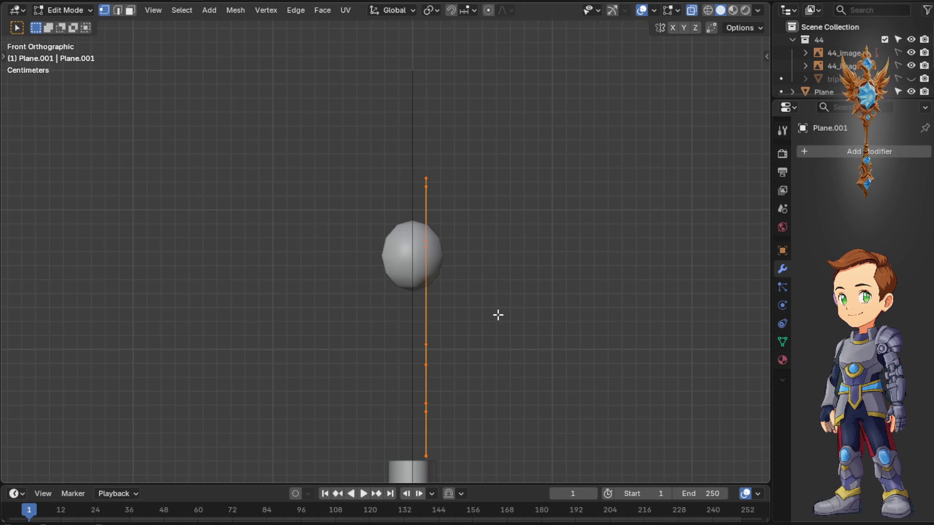
pyautogui.press('g')
pyautogui.press('x')
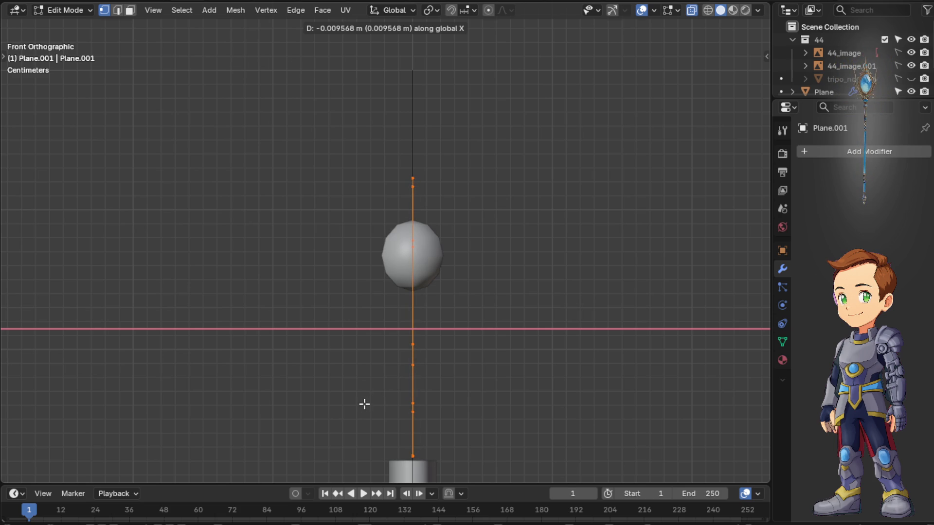
pyautogui.click(367, 404)
pyautogui.scroll(8, 424, 364)
pyautogui.scroll(5, 545, 251)
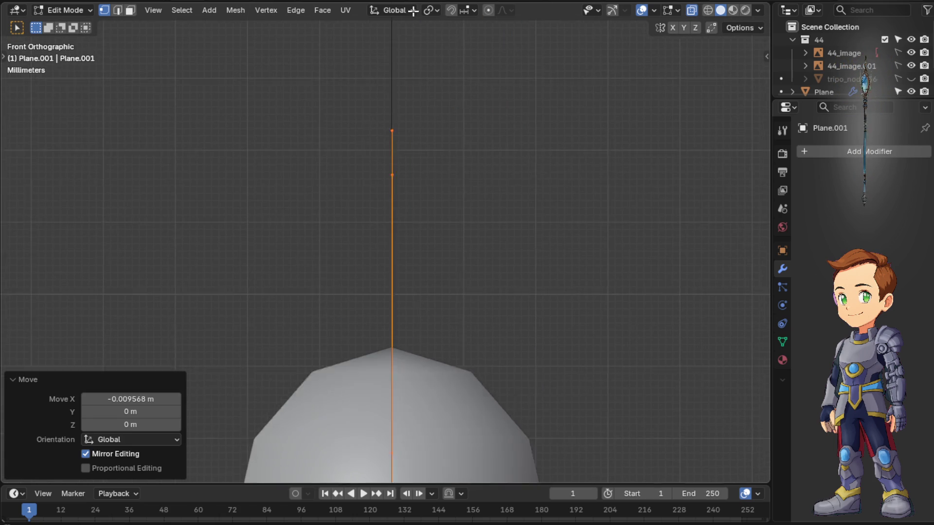
pyautogui.keyDown('shift'); pyautogui.moveTo(485, 170); pyautogui.dragTo(488, 351, button='middle'); pyautogui.keyUp('shift')
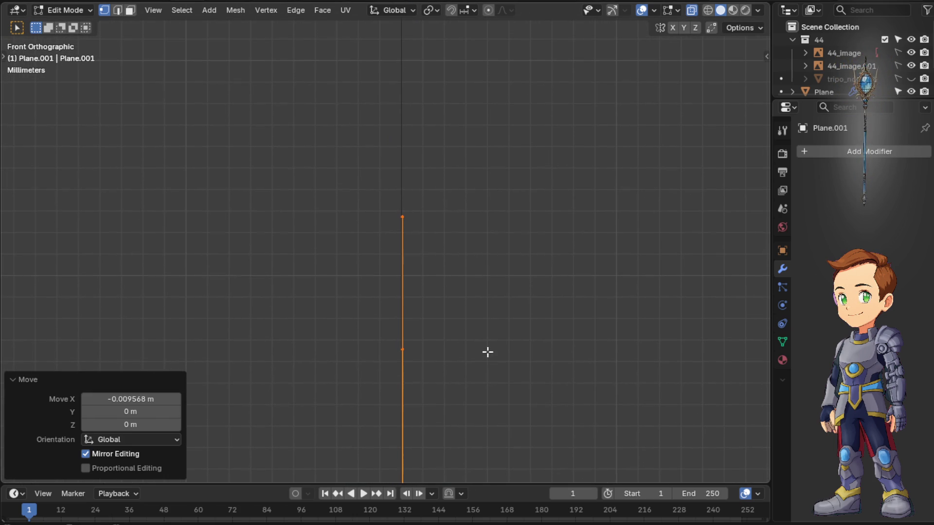
pyautogui.press('g')
pyautogui.press('x')
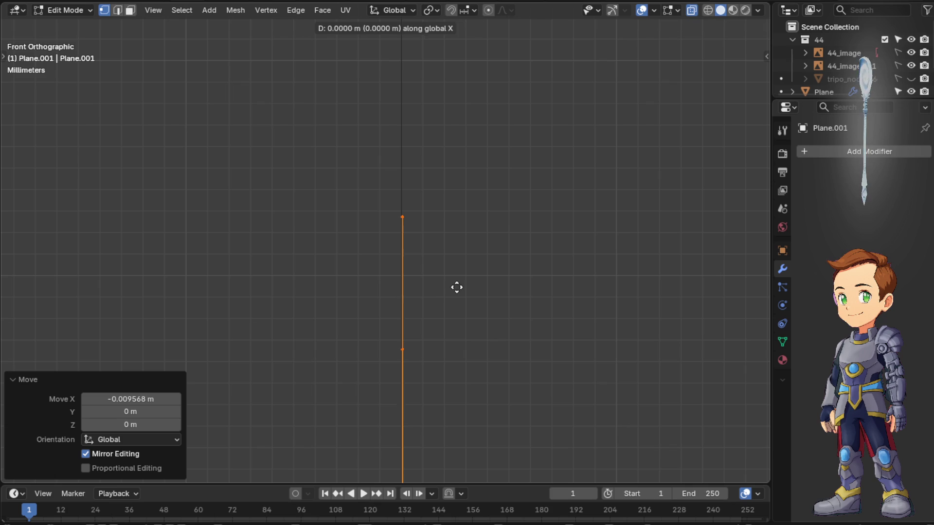
pyautogui.scroll(-3, 445, 290)
pyautogui.moveTo(444, 289); pyautogui.dragTo(333, 290, button='middle')
pyautogui.scroll(-3, 334, 289)
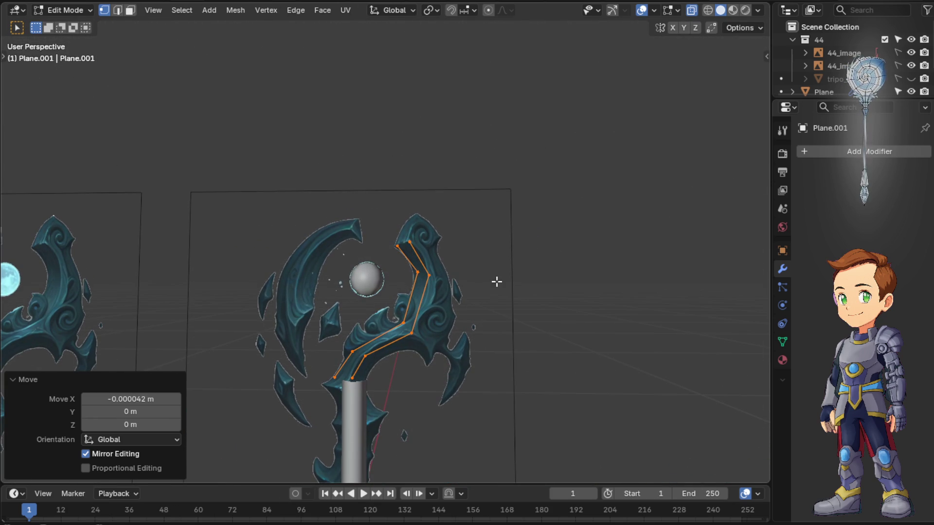
pyautogui.scroll(4, 506, 277)
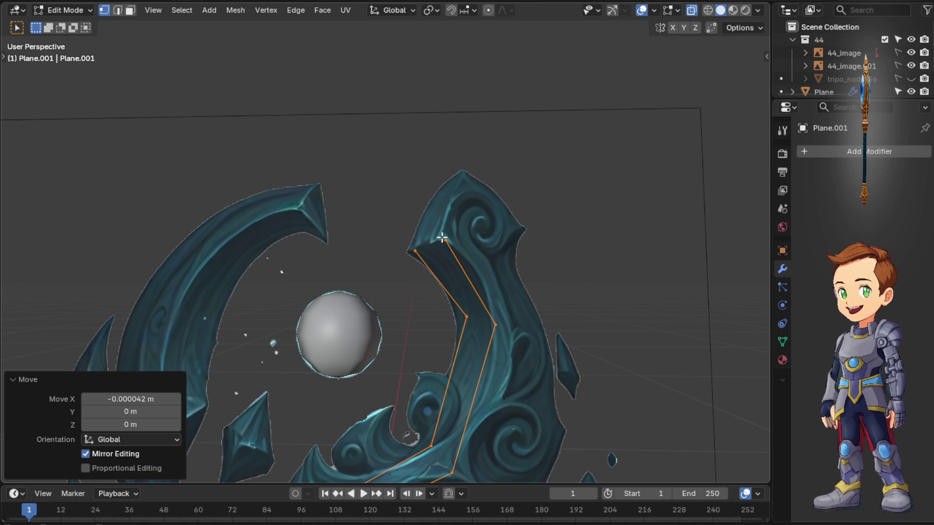
pyautogui.scroll(-4, 457, 270)
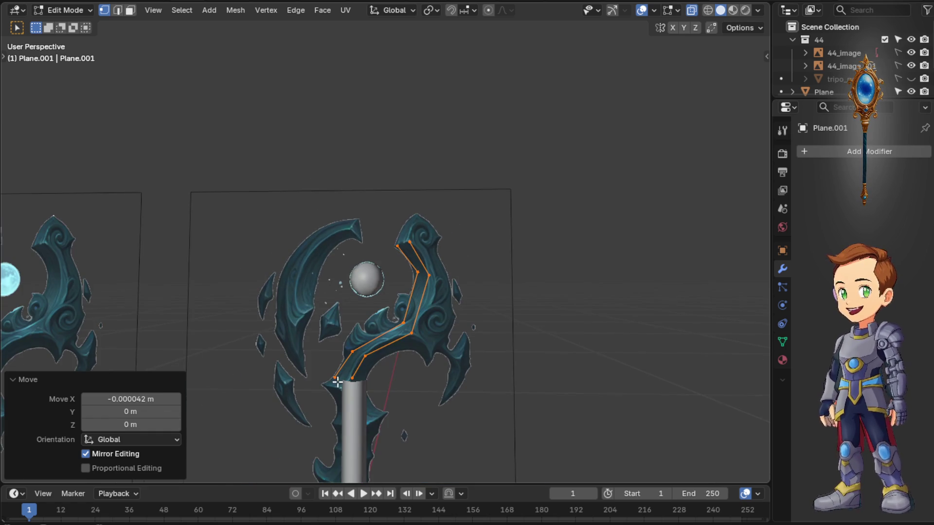
pyautogui.scroll(3, 350, 409)
pyautogui.scroll(-2, 380, 423)
pyautogui.scroll(1, 394, 405)
pyautogui.scroll(2, 405, 398)
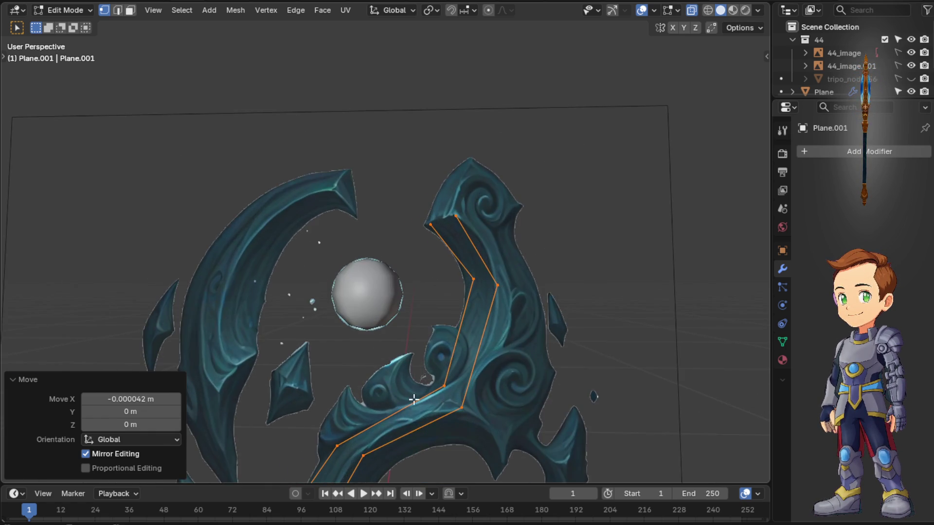
pyautogui.keyDown('shift'); pyautogui.moveTo(407, 396); pyautogui.dragTo(463, 141, button='middle'); pyautogui.keyUp('shift')
pyautogui.click(371, 290)
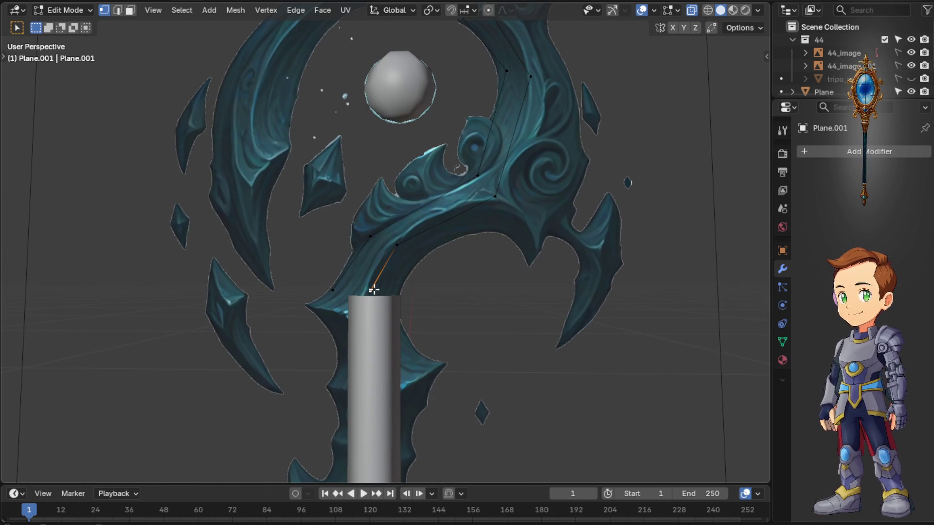
pyautogui.press('g')
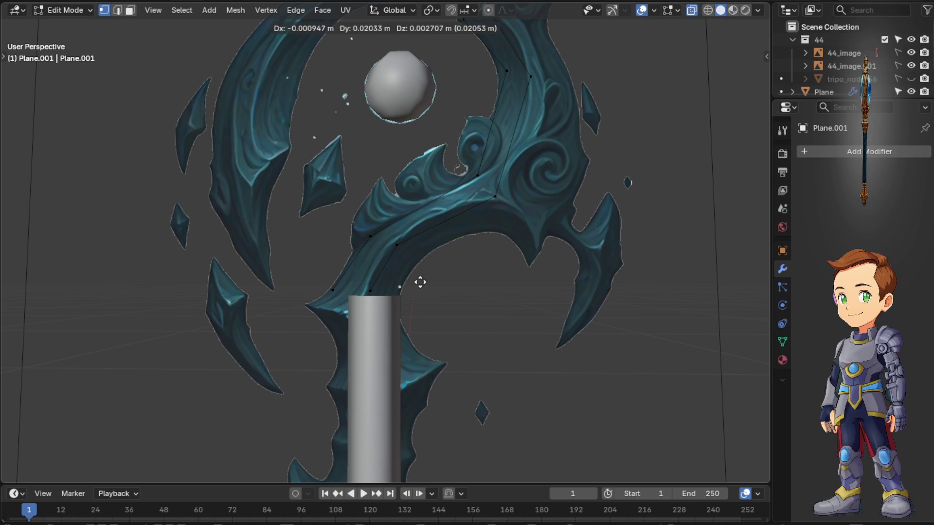
pyautogui.click(421, 285)
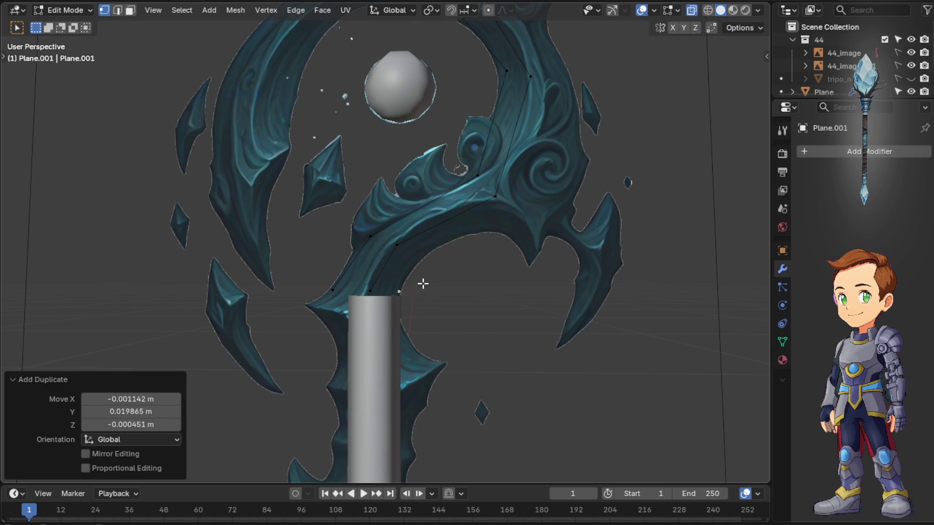
pyautogui.scroll(1, 425, 284)
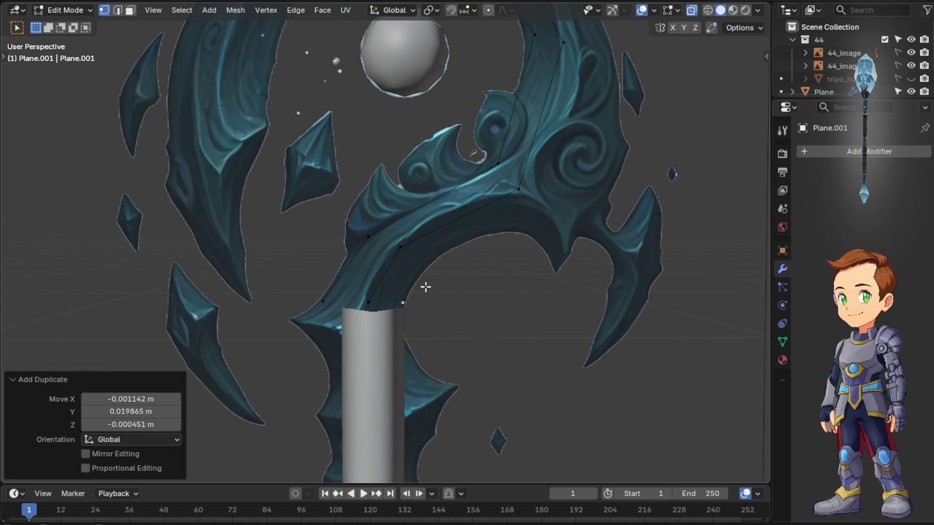
pyautogui.hotkey('ctrl', 'z')
pyautogui.press('KP_1')
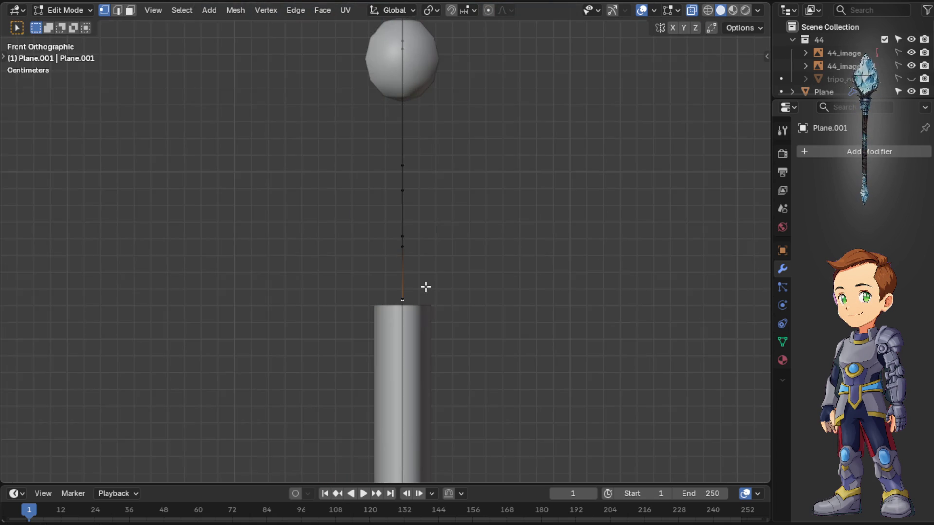
# From the side view, extrude new vertices along the hook's inner curve out toward the right prong
pyautogui.press('KP_3')
pyautogui.press('e')
pyautogui.press('Escape')
pyautogui.press('e')
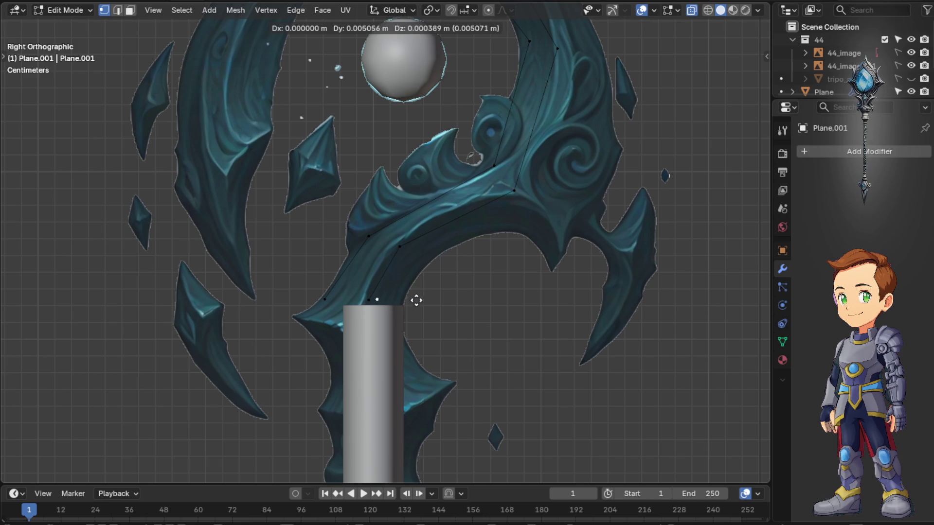
pyautogui.click(441, 305)
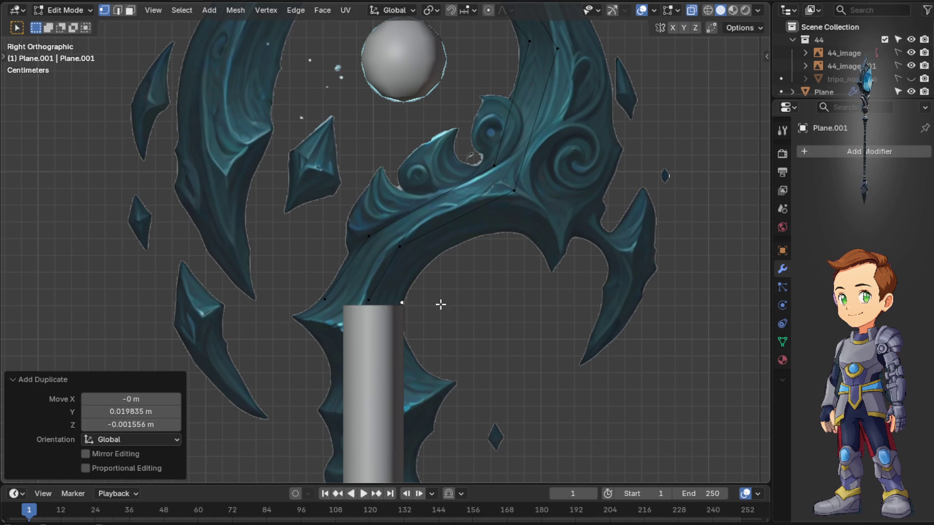
pyautogui.press('e')
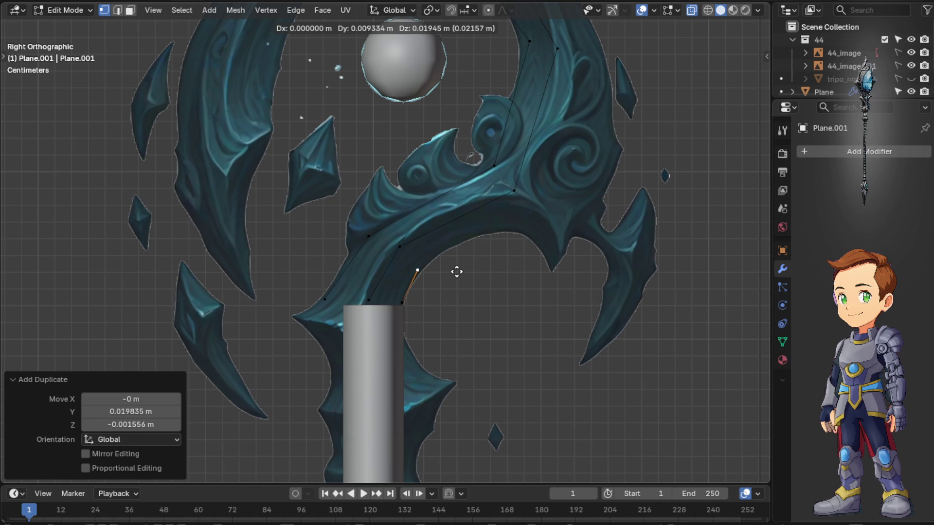
pyautogui.click(458, 263)
pyautogui.press('e')
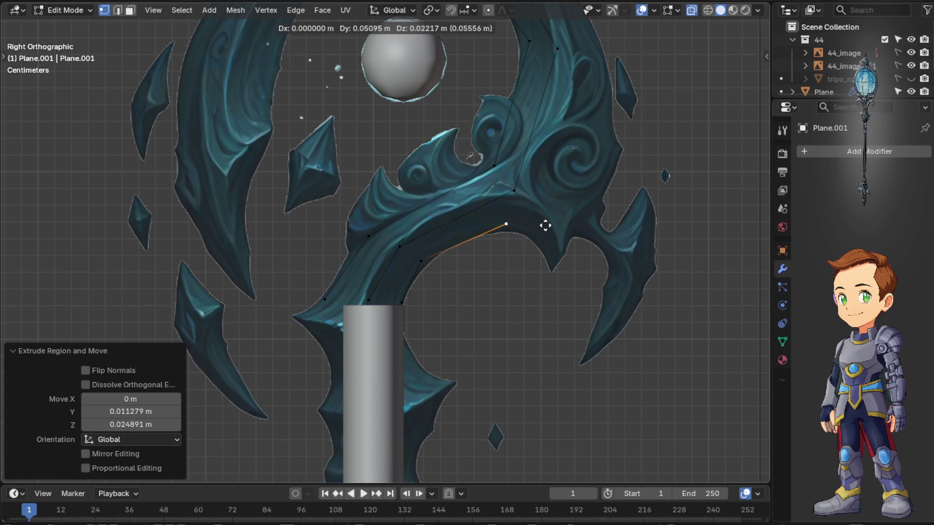
pyautogui.click(533, 230)
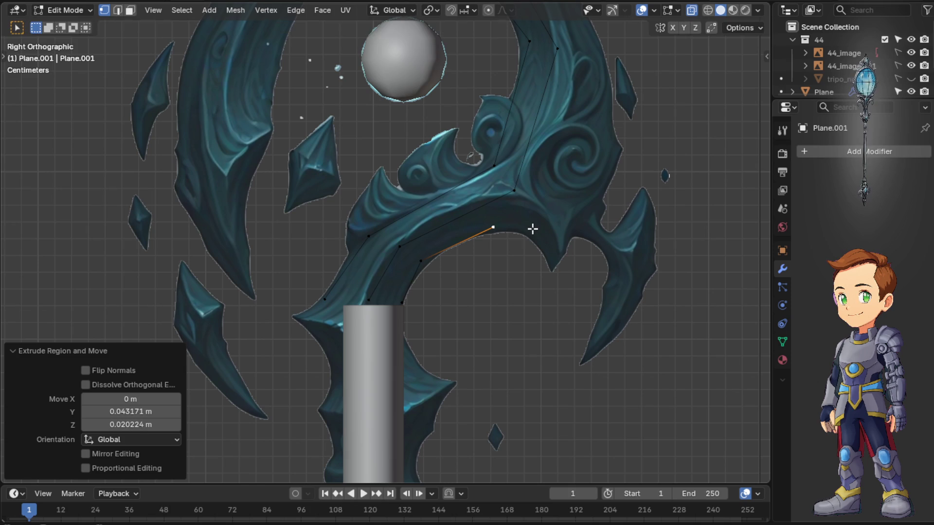
pyautogui.press('e')
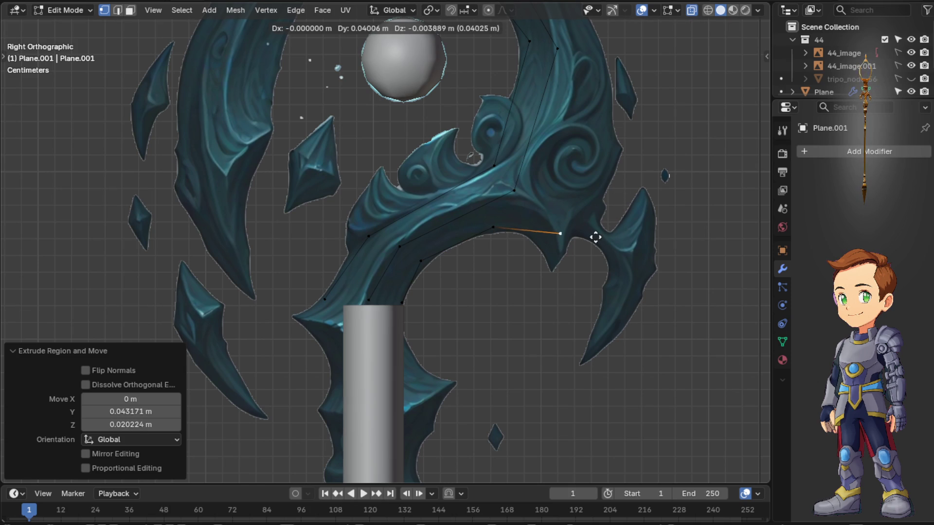
pyautogui.click(623, 229)
# Continue extruding the outline up the blade's right edge to the blade tip
pyautogui.press('e')
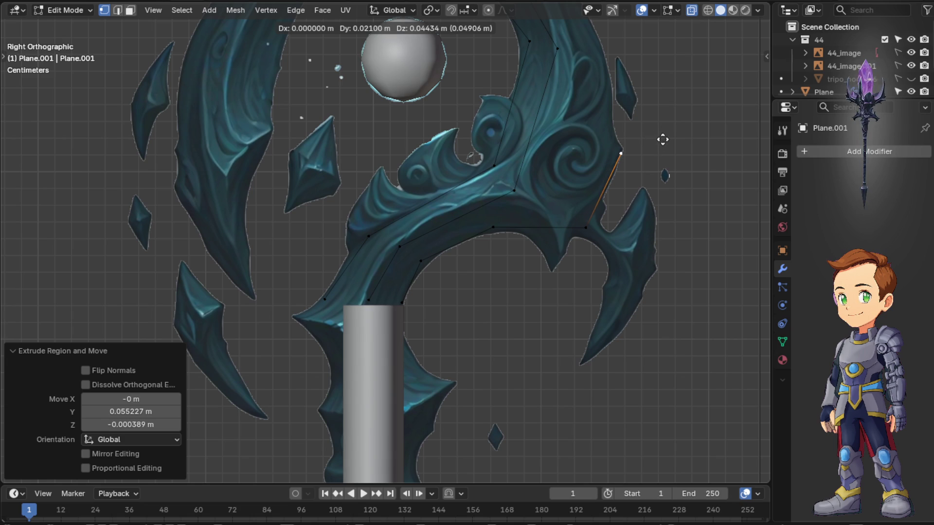
pyautogui.click(658, 137)
pyautogui.keyDown('shift'); pyautogui.moveTo(655, 131); pyautogui.dragTo(670, 255, button='middle'); pyautogui.keyUp('shift')
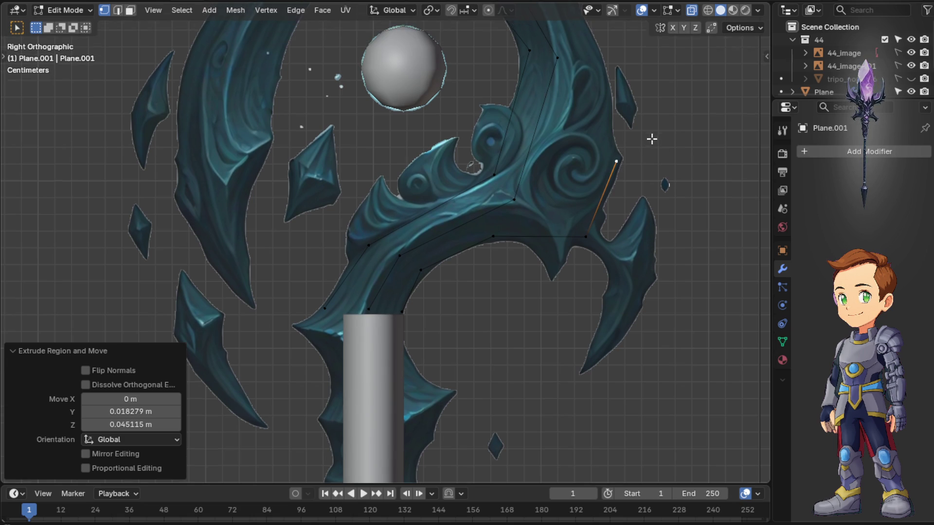
pyautogui.press('e')
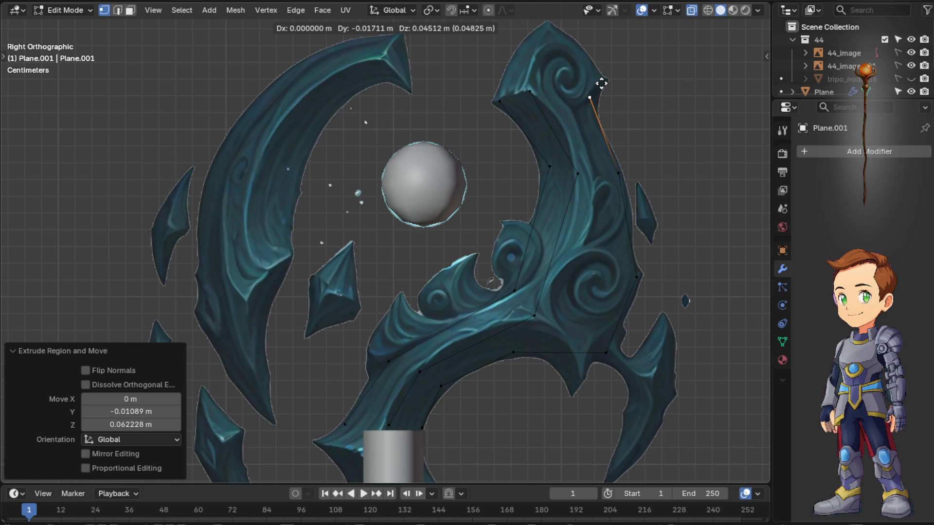
pyautogui.click(602, 83)
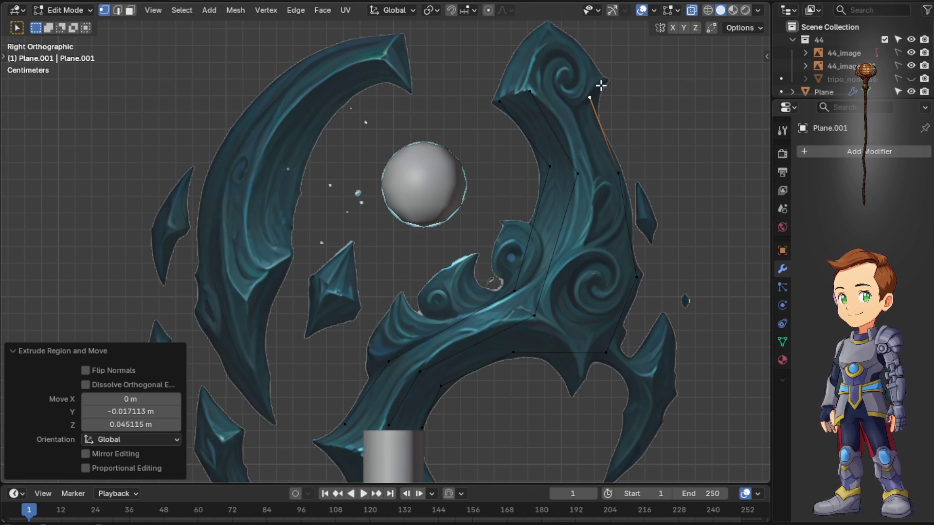
pyautogui.press('e')
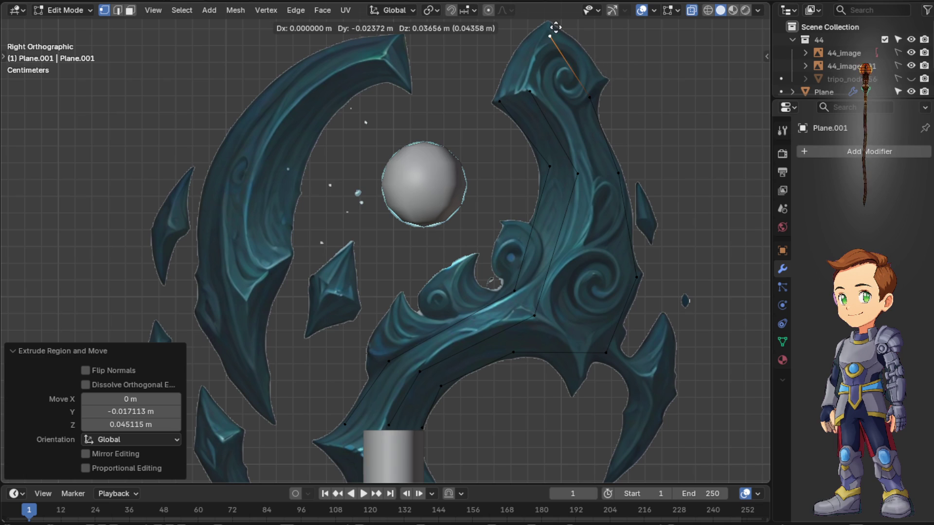
pyautogui.click(557, 22)
# Adjust the tip vertex's position, undoing a stray selection and cancelling an unwanted move
pyautogui.click(591, 98)
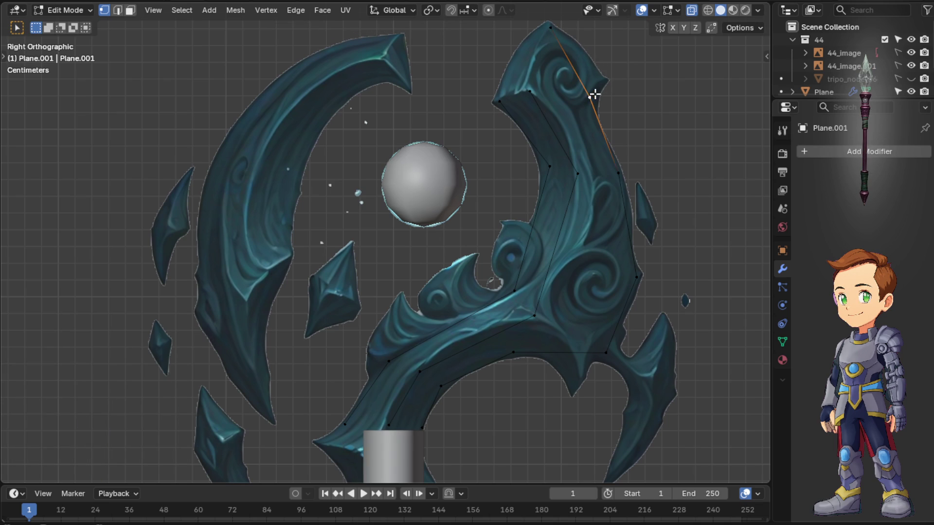
pyautogui.hotkey('ctrl', 'z')
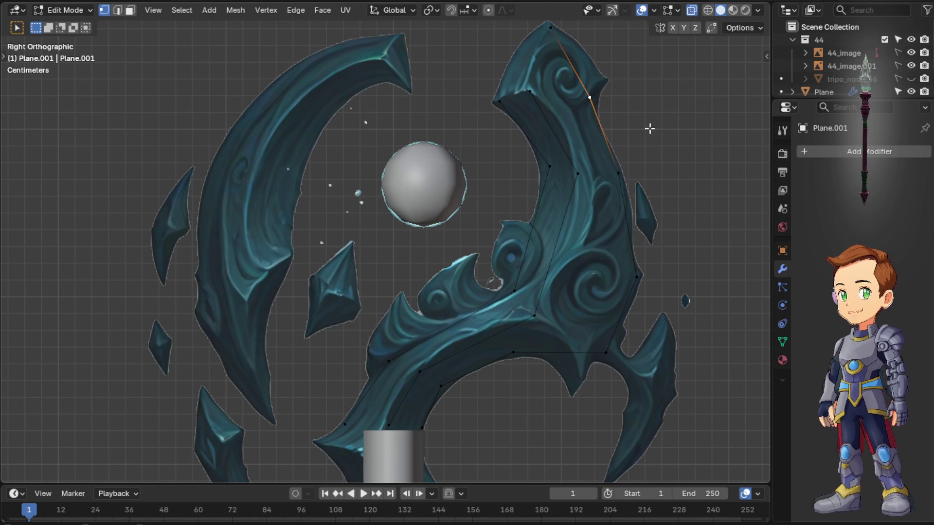
pyautogui.press('g')
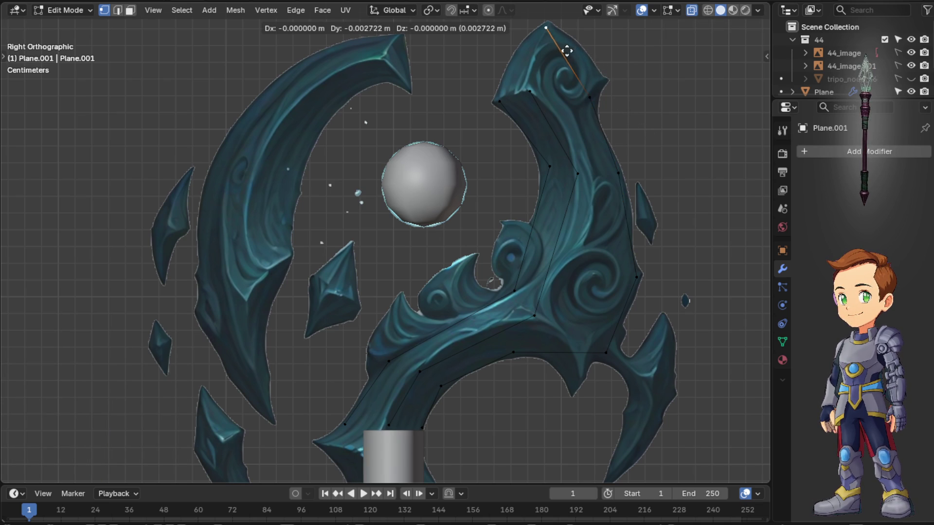
pyautogui.click(569, 49)
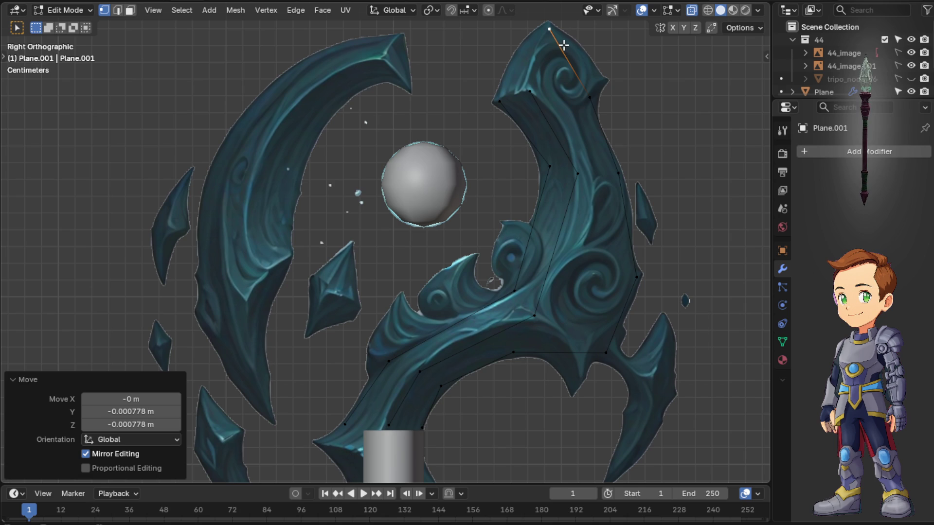
pyautogui.press('g')
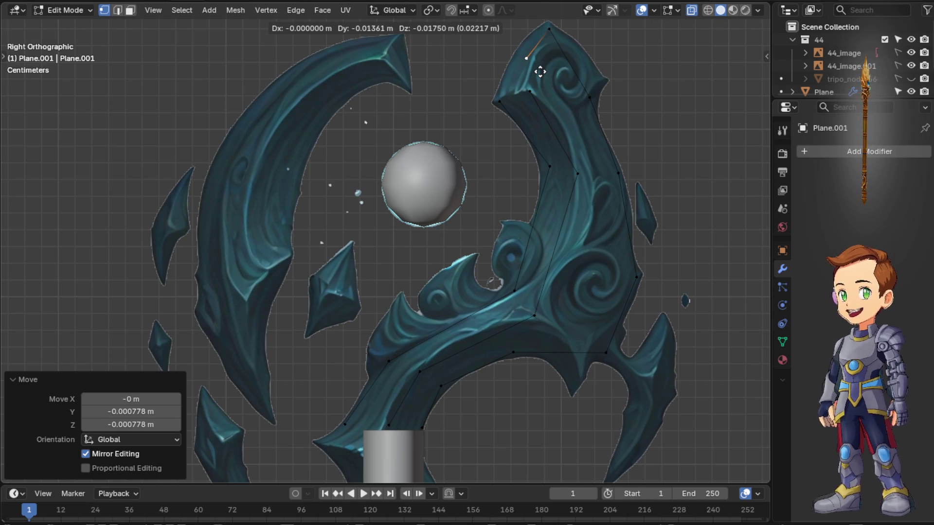
pyautogui.rightClick(555, 42)
pyautogui.hotkey('ctrl', 'z')
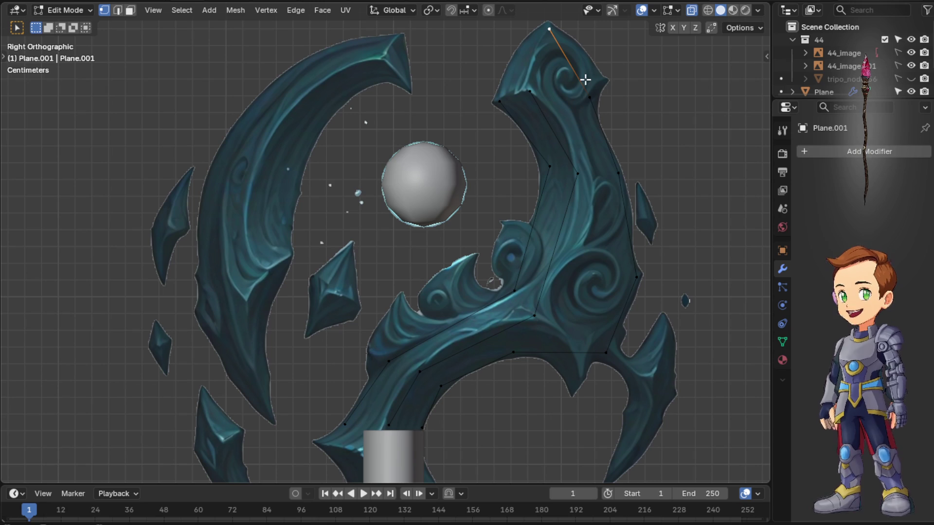
# Nudge the right-outline and top vertices onto the blade edge, then check flatness edge-on from the front
pyautogui.press('g')
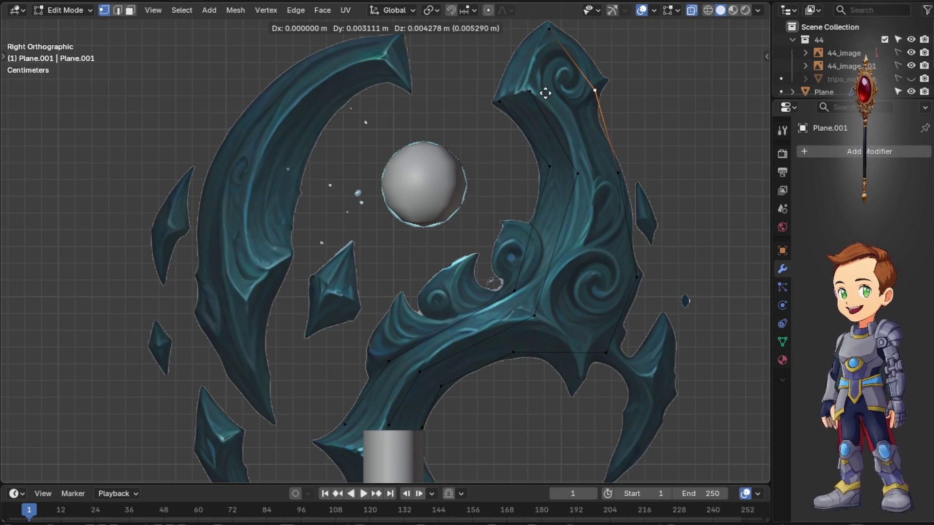
pyautogui.click(605, 152)
pyautogui.click(619, 173)
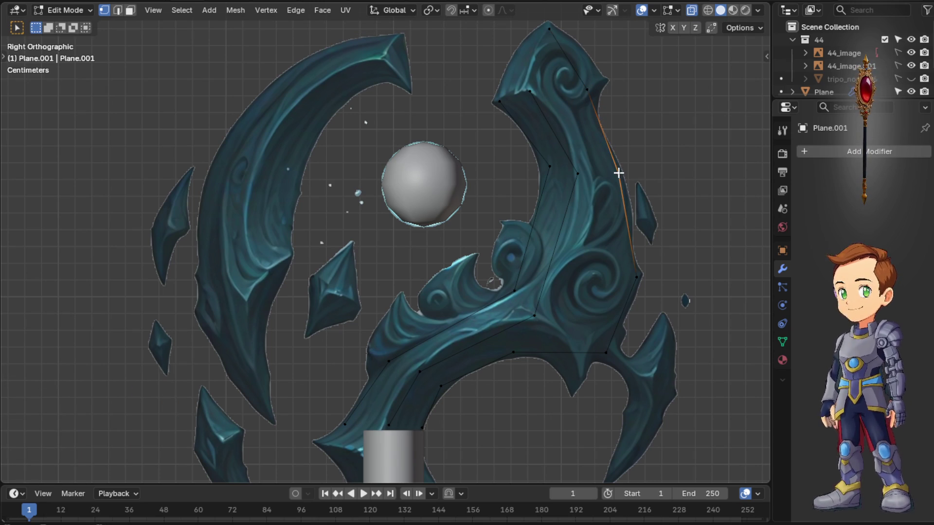
pyautogui.press('g')
pyautogui.click(616, 171)
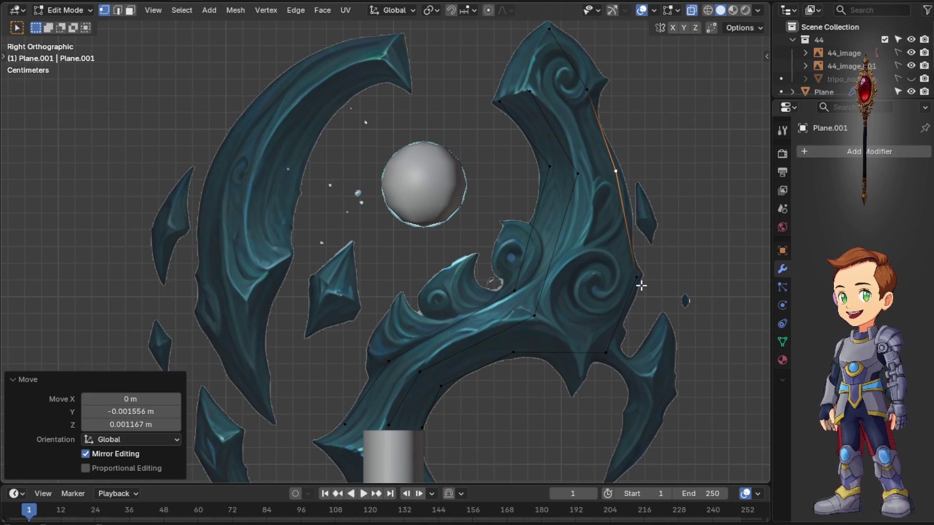
pyautogui.click(543, 29)
pyautogui.press('g')
pyautogui.click(553, 28)
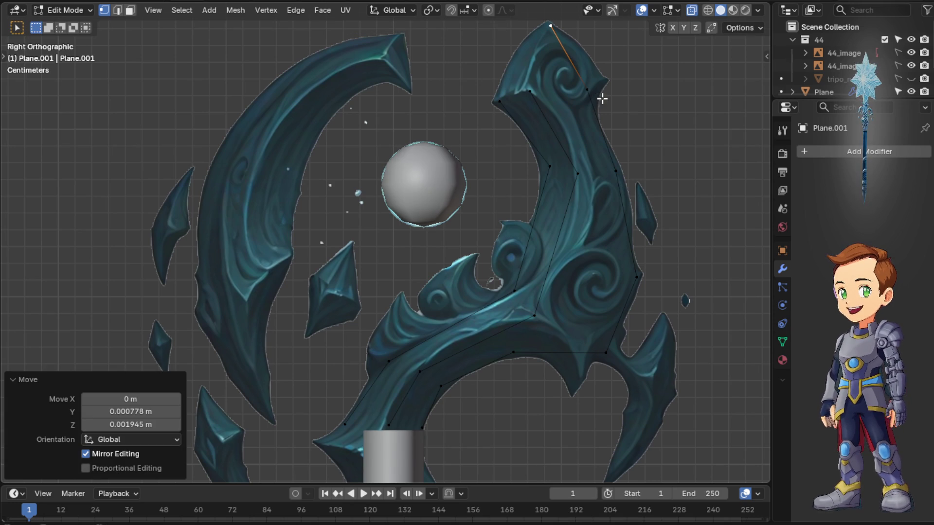
pyautogui.moveTo(598, 95); pyautogui.dragTo(611, 119, button='middle')
pyautogui.press('KP_1')
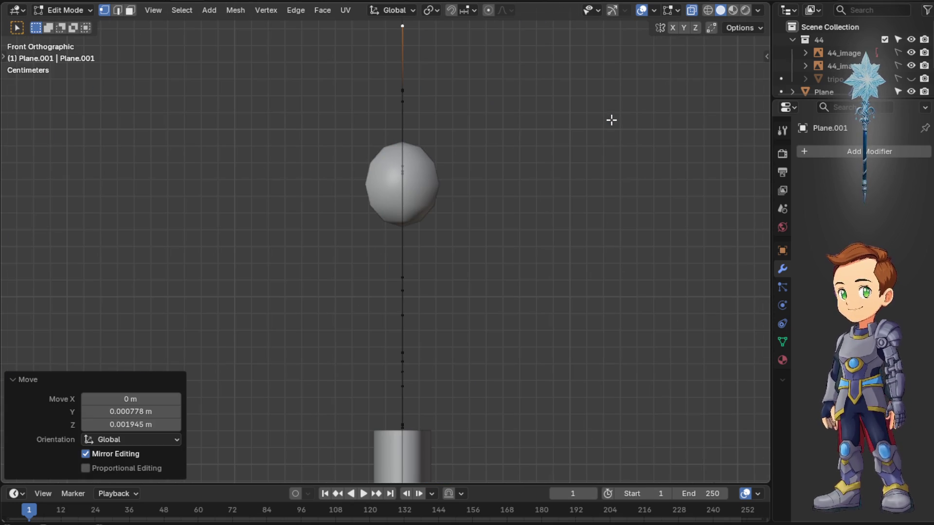
# Back in side view, move the lower inner-curve vertex onto the reference edge
pyautogui.press('KP_3')
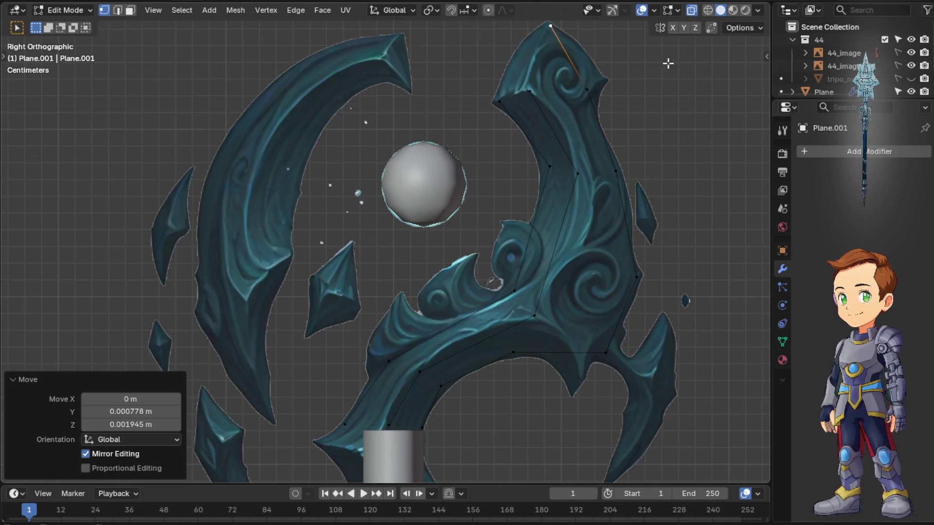
pyautogui.keyDown('shift'); pyautogui.moveTo(634, 104); pyautogui.dragTo(682, 183, button='middle'); pyautogui.keyUp('shift')
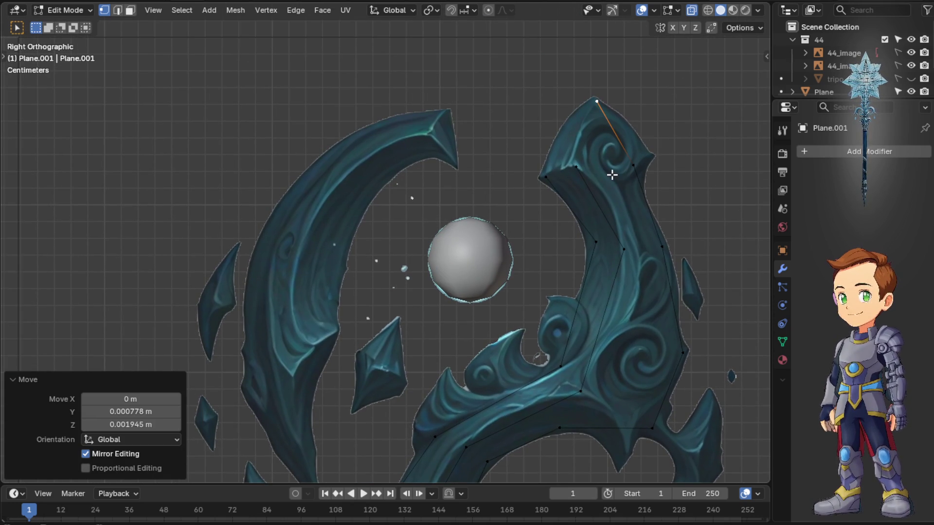
pyautogui.click(645, 169)
pyautogui.scroll(-3, 661, 173)
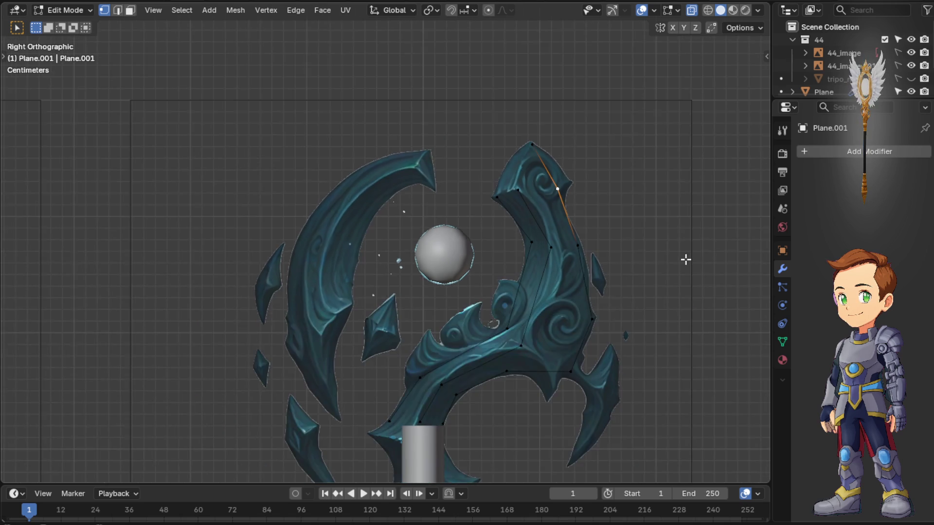
pyautogui.scroll(2, 686, 256)
pyautogui.scroll(2, 672, 277)
pyautogui.keyDown('shift'); pyautogui.moveTo(634, 352); pyautogui.dragTo(600, 237, button='middle'); pyautogui.keyUp('shift')
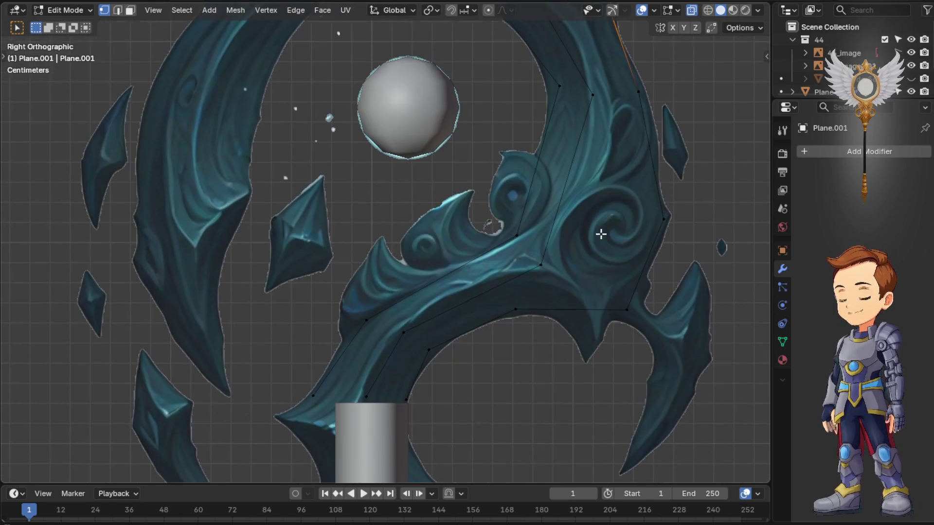
pyautogui.click(520, 305)
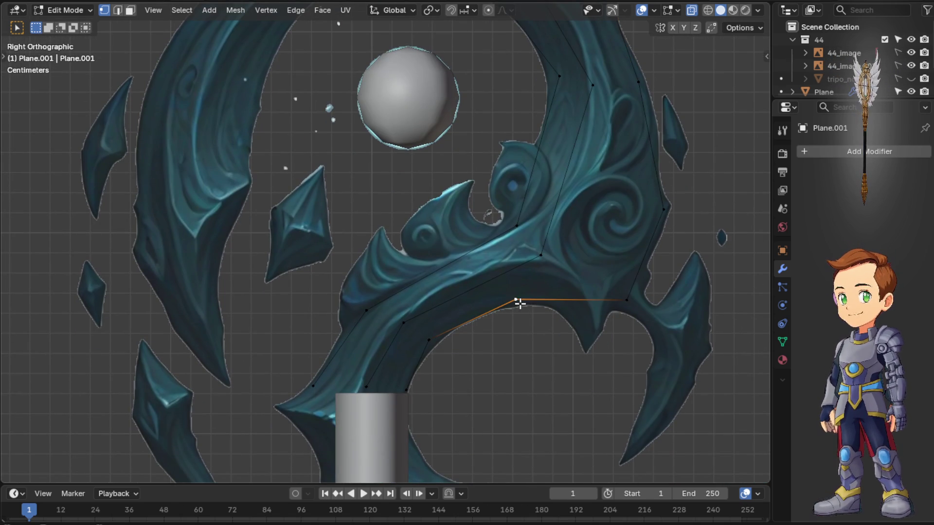
pyautogui.press('g')
pyautogui.click(535, 296)
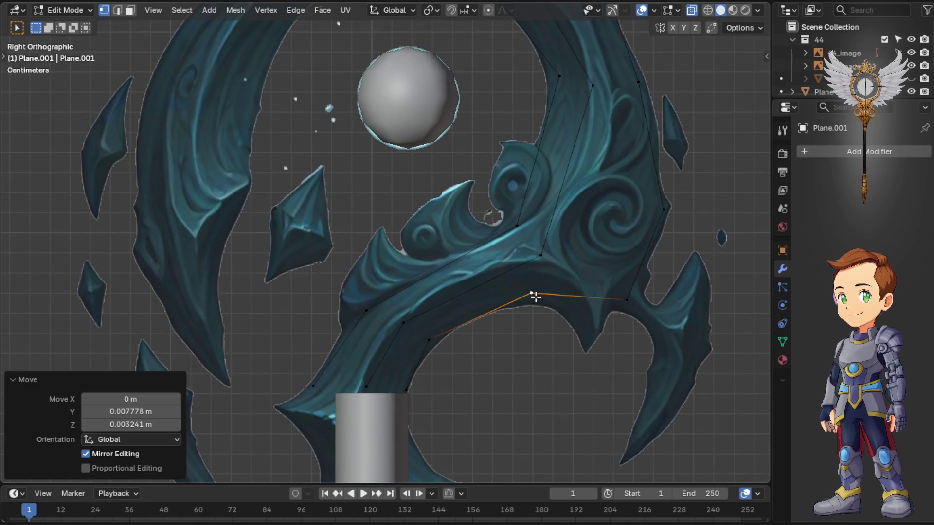
# Reposition the vertex at the inner curve's right end onto the outline and bring the upper prong into view
pyautogui.click(628, 307)
pyautogui.press('g')
pyautogui.click(628, 308)
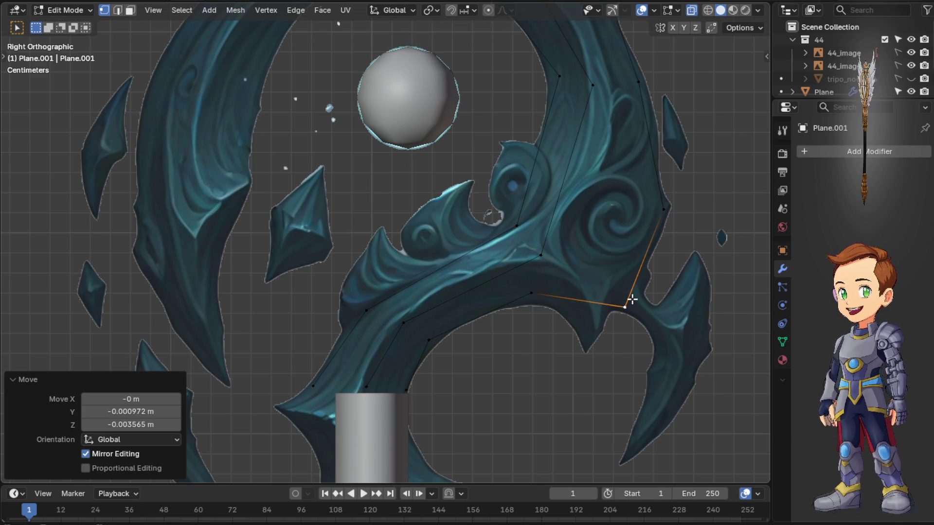
pyautogui.press('g')
pyautogui.click(611, 302)
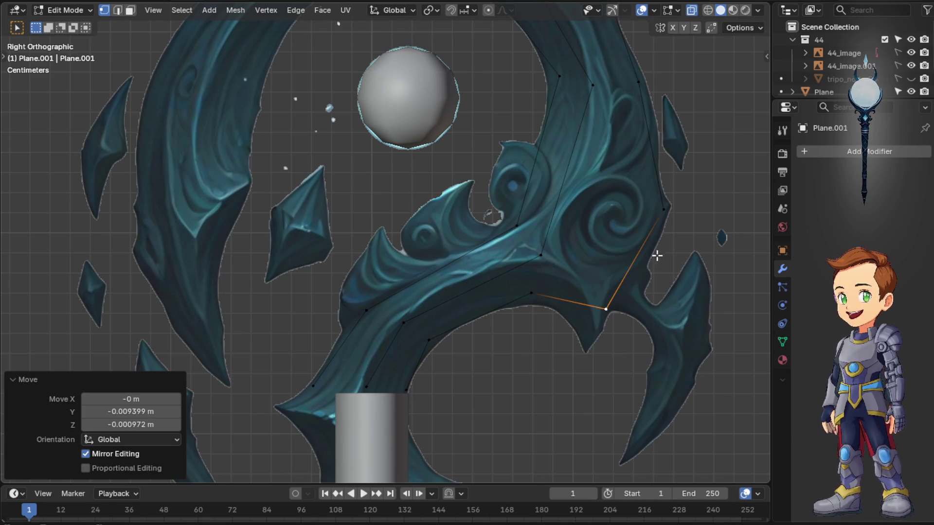
pyautogui.keyDown('shift'); pyautogui.moveTo(678, 195); pyautogui.dragTo(683, 371, button='middle'); pyautogui.keyUp('shift')
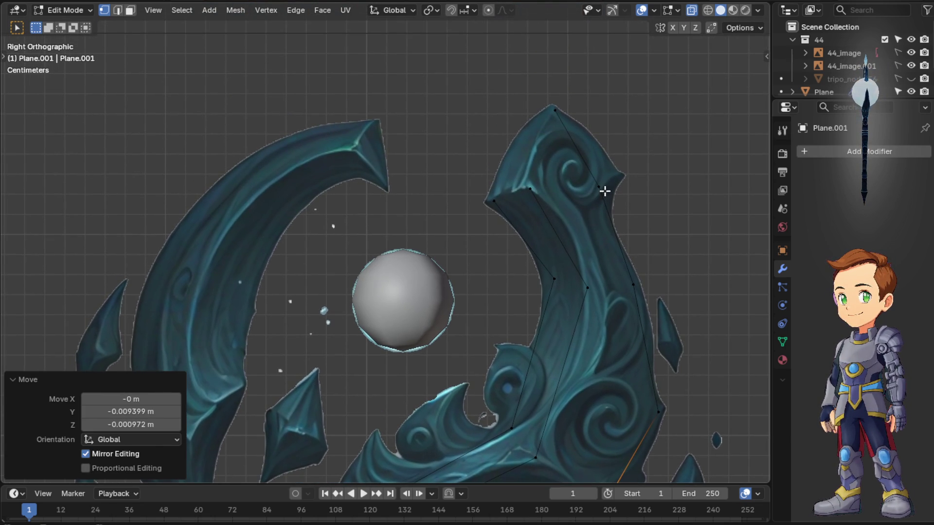
pyautogui.keyDown('shift'); pyautogui.moveTo(614, 324); pyautogui.dragTo(629, 289, button='middle'); pyautogui.keyUp('shift')
# Move the vertices along the upper prong's inner edge onto the reference contour
pyautogui.click(613, 268)
pyautogui.press('g')
pyautogui.click(577, 248)
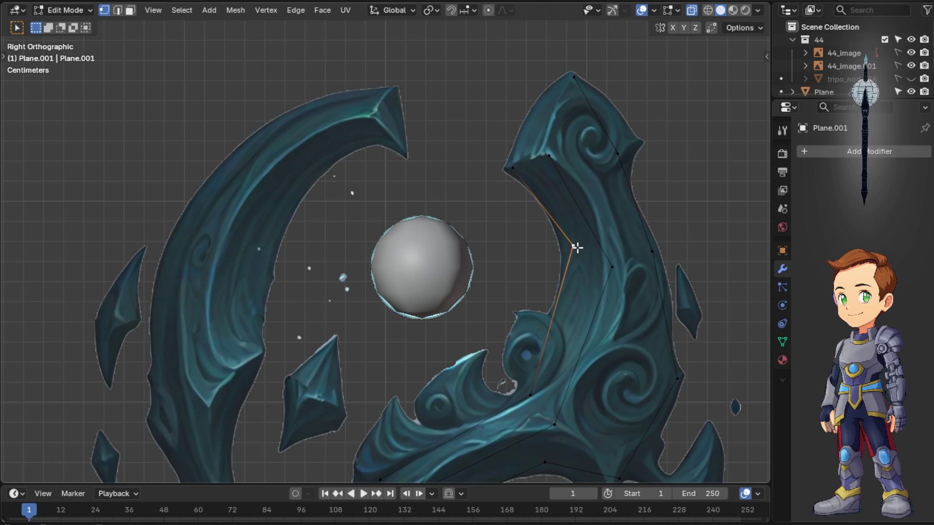
pyautogui.press('g')
pyautogui.click(578, 244)
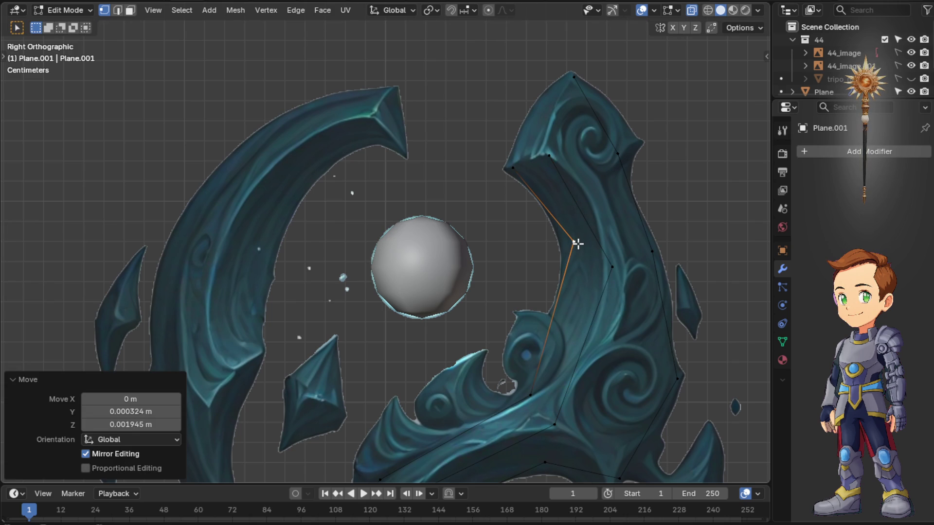
pyautogui.keyDown('shift'); pyautogui.moveTo(638, 171); pyautogui.dragTo(598, 207, button='middle'); pyautogui.keyUp('shift')
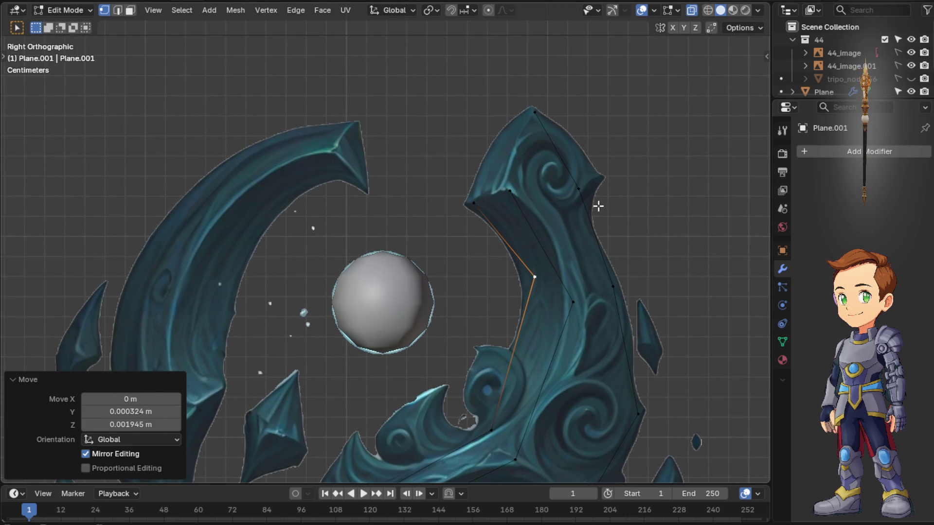
pyautogui.press('g')
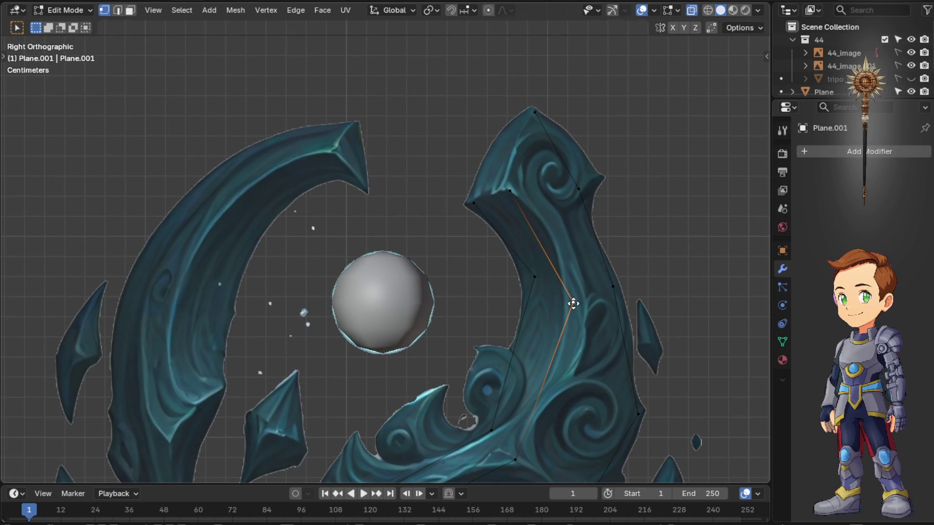
pyautogui.click(568, 283)
# Move the three vertices along the prong's outer edge and below its corner onto the outline
pyautogui.click(618, 288)
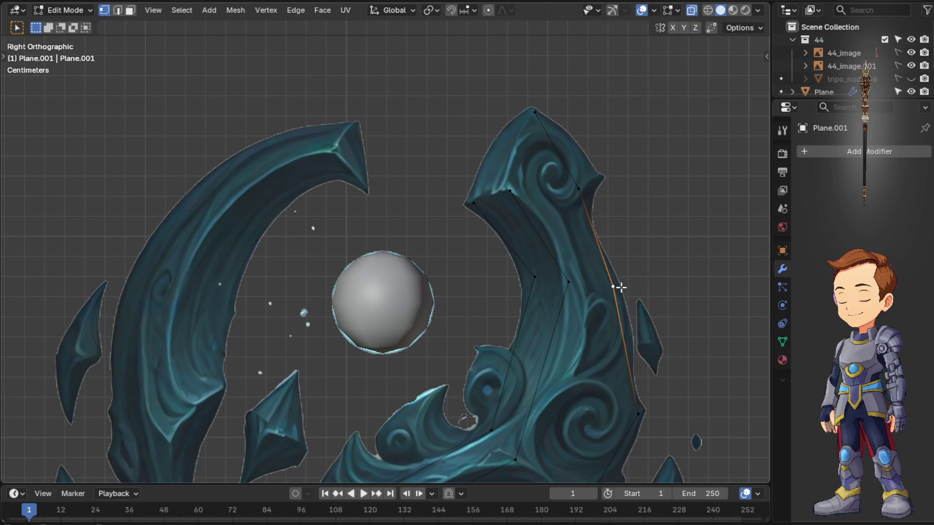
pyautogui.press('g')
pyautogui.click(611, 265)
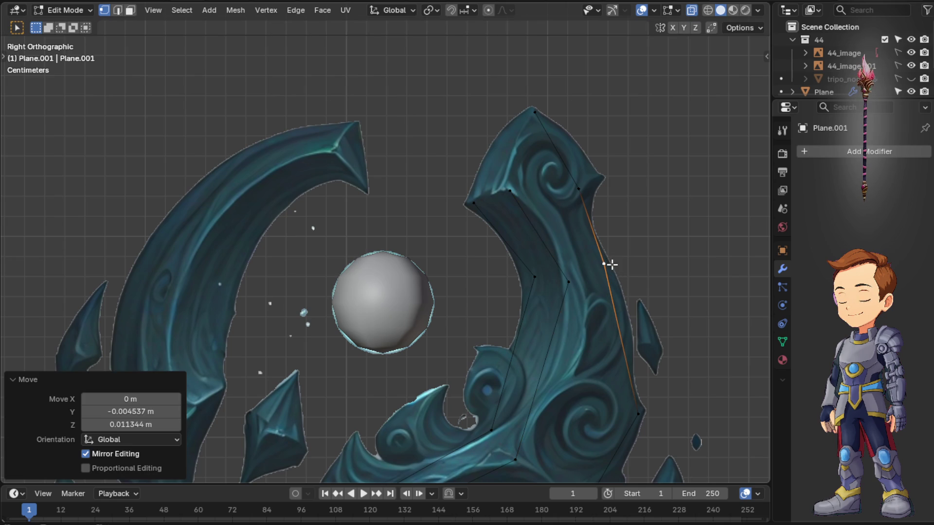
pyautogui.click(578, 188)
pyautogui.press('g')
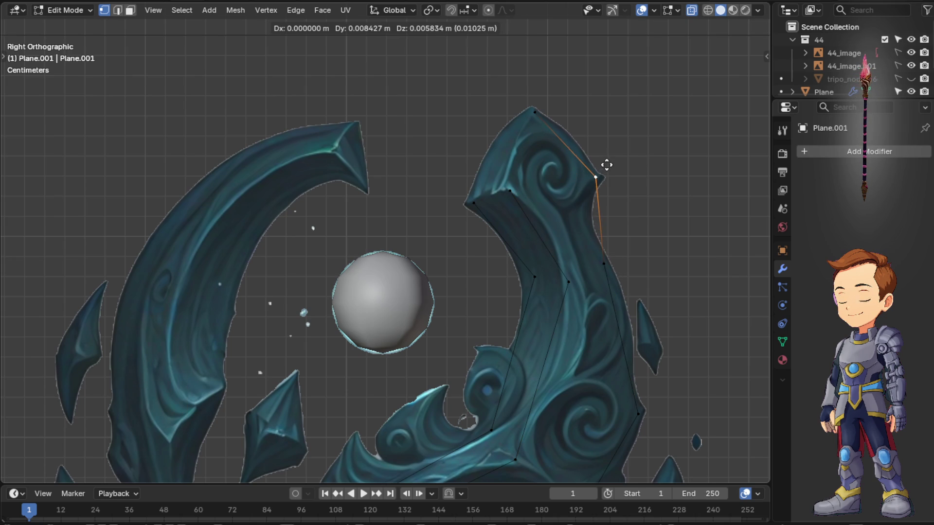
pyautogui.click(608, 165)
pyautogui.click(604, 258)
pyautogui.press('g')
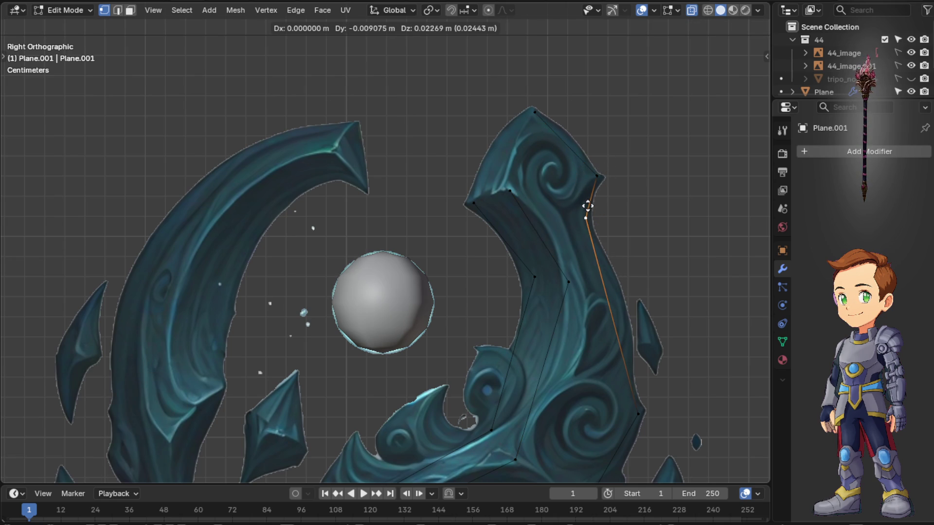
pyautogui.click(589, 207)
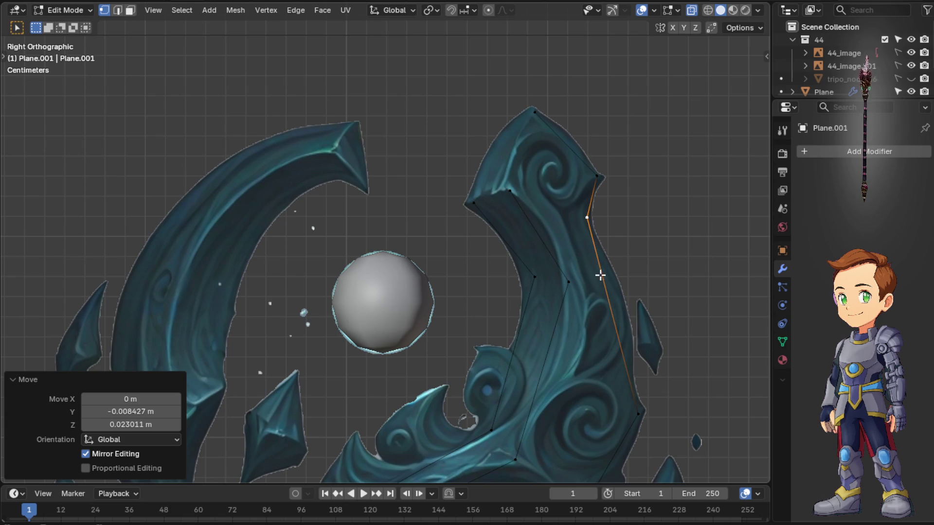
pyautogui.scroll(-1, 617, 344)
pyautogui.scroll(-1, 614, 358)
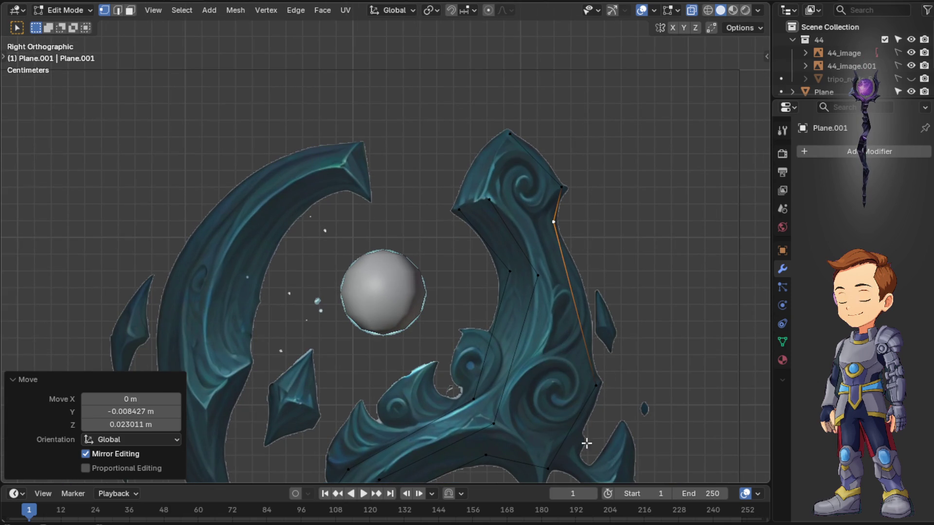
# Place the blade's lower corner vertex and an outer-edge vertex on the reference contour
pyautogui.click(554, 467)
pyautogui.press('g')
pyautogui.click(568, 458)
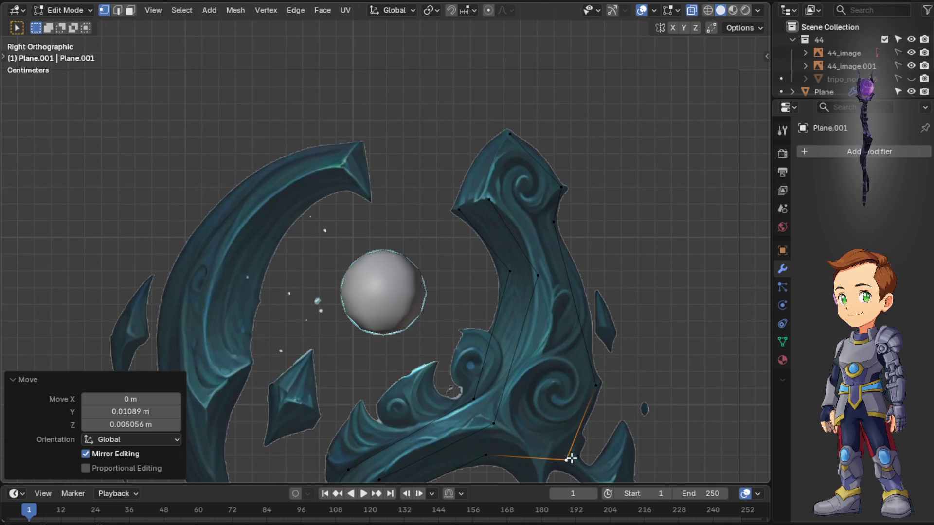
pyautogui.click(598, 386)
pyautogui.press('g')
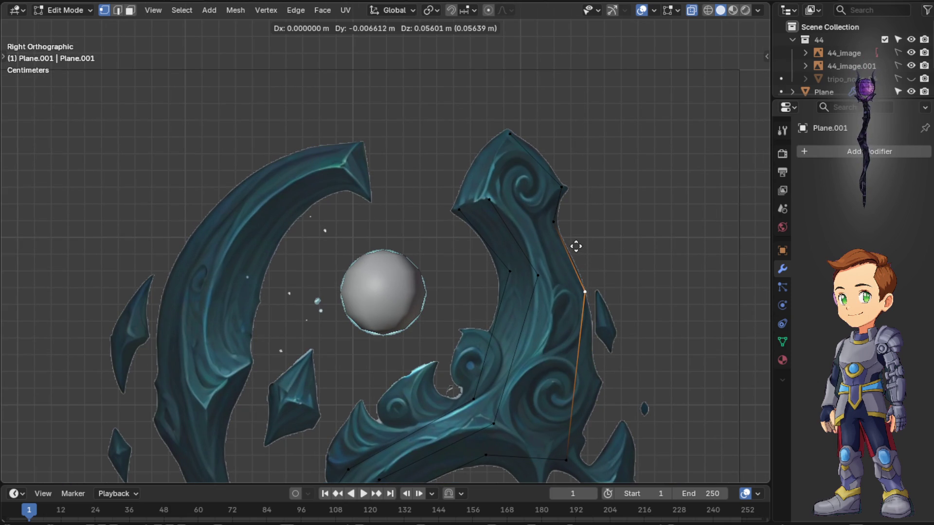
pyautogui.click(575, 247)
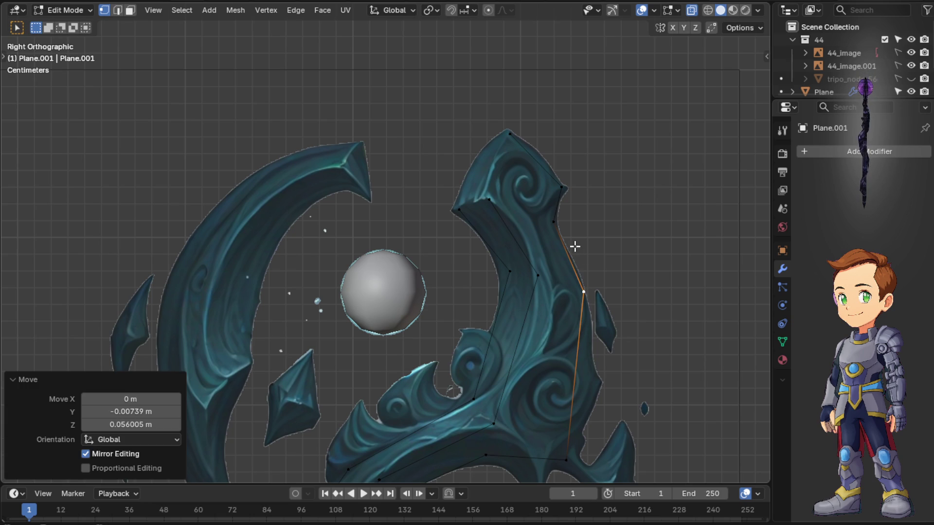
pyautogui.press('g')
# Refine the lower corner vertex's position through several small moves, checking it in perspective
pyautogui.click(572, 452)
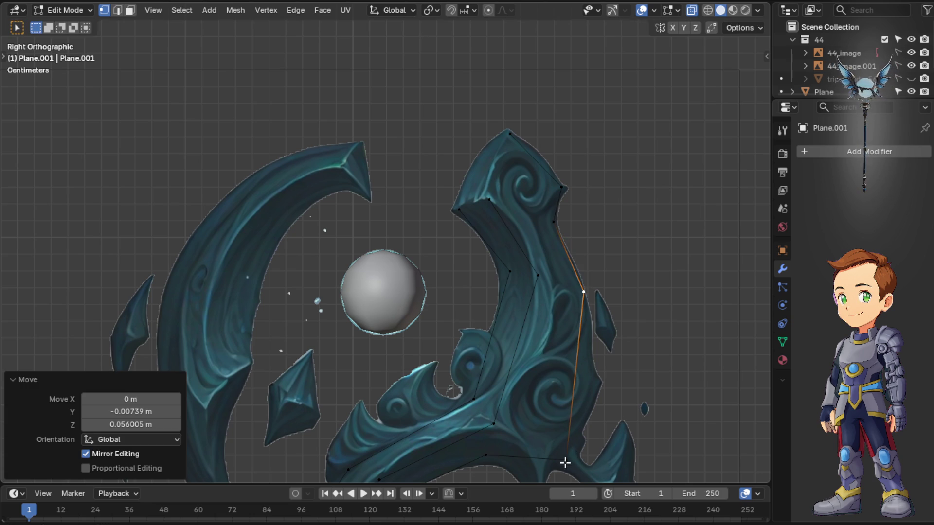
pyautogui.press('g')
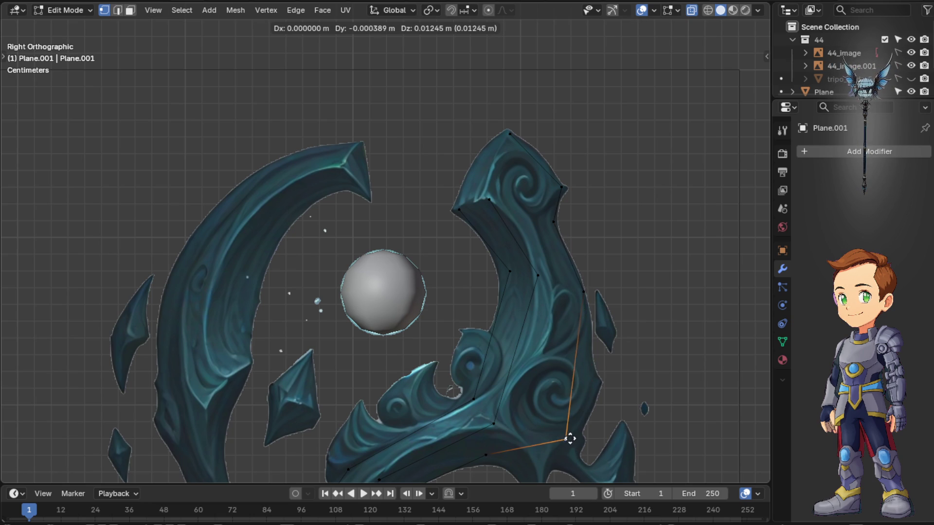
pyautogui.click(574, 443)
pyautogui.press('g')
pyautogui.click(577, 446)
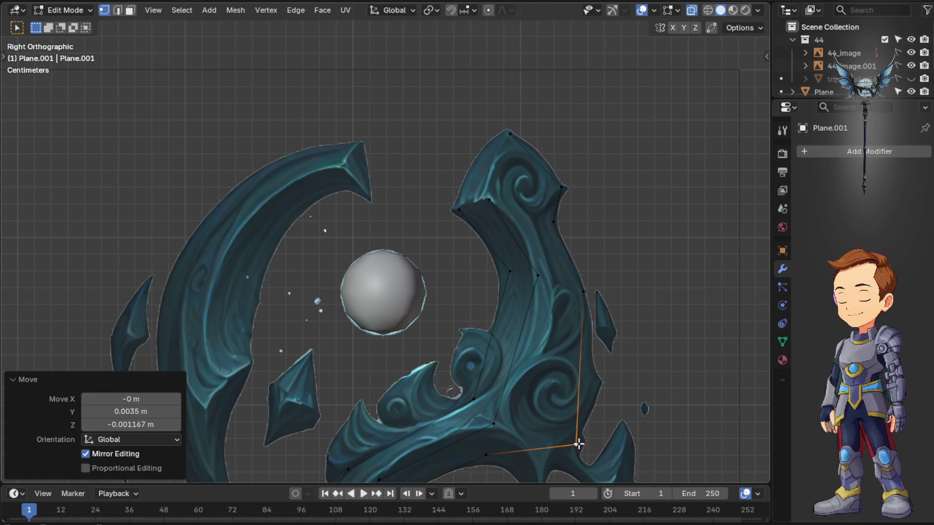
pyautogui.moveTo(588, 387)
pyautogui.mouseDown(button='middle')
pyautogui.moveTo(596, 334)
pyautogui.moveTo(573, 359)
pyautogui.mouseUp(button='middle')
pyautogui.press('g')
pyautogui.click(532, 367)
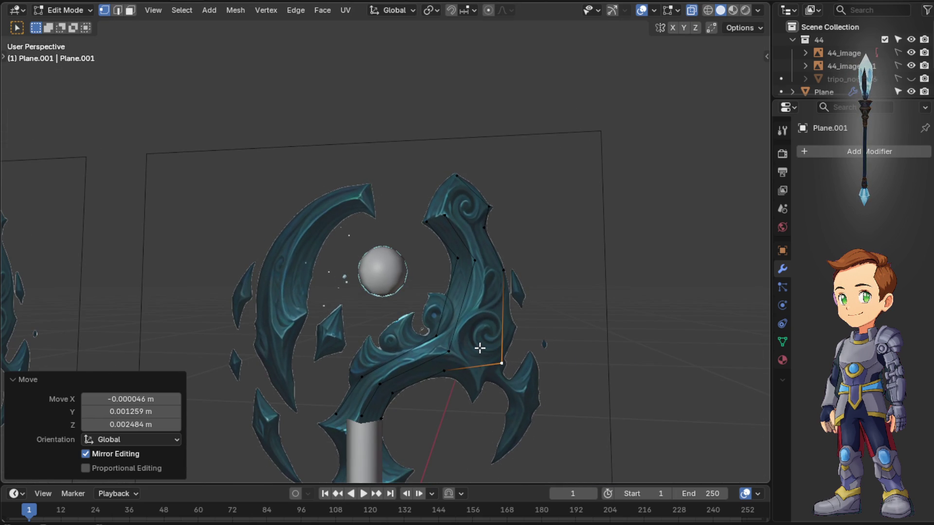
pyautogui.scroll(2, 471, 345)
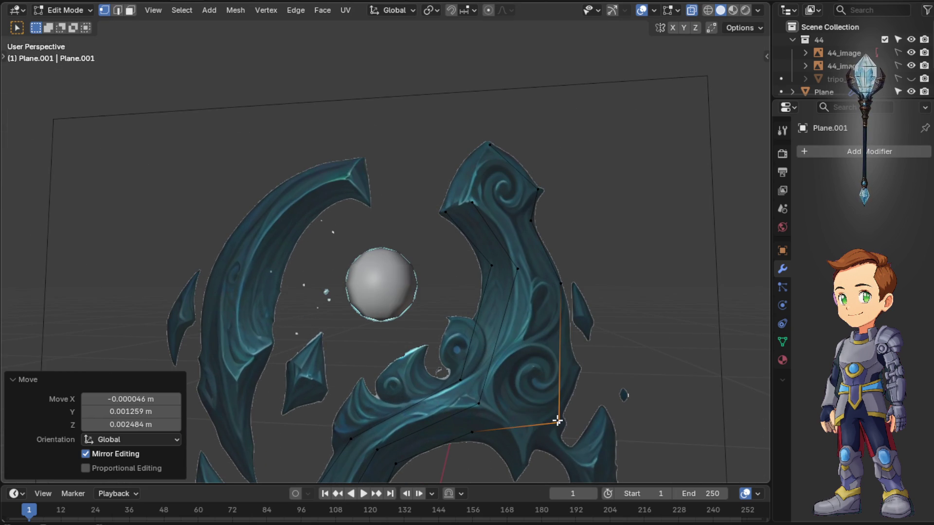
# Drop the selected vertex onto the outline and add a centred edge loop across the arm, repositioned with G
pyautogui.press('g')
pyautogui.click(534, 451)
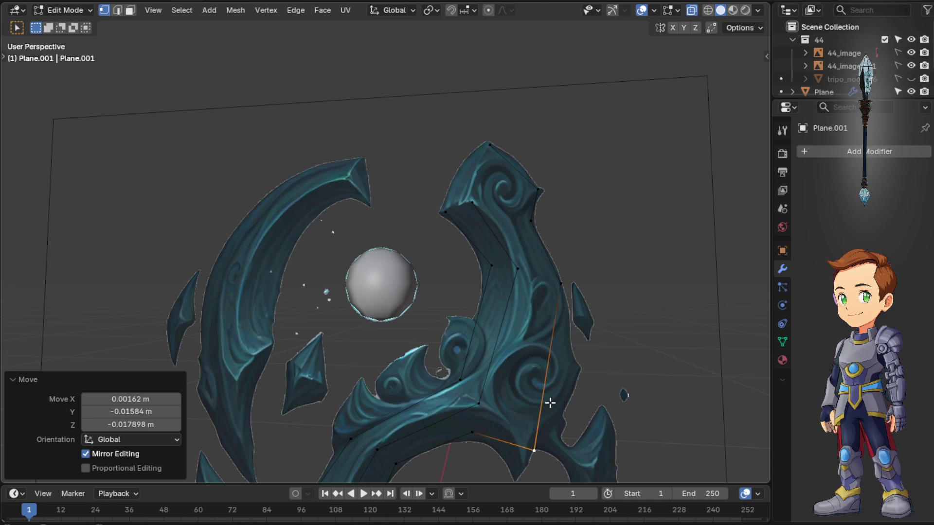
pyautogui.hotkey('ctrl', 'r')
pyautogui.click(557, 377)
pyautogui.rightClick(561, 381)
pyautogui.press('g')
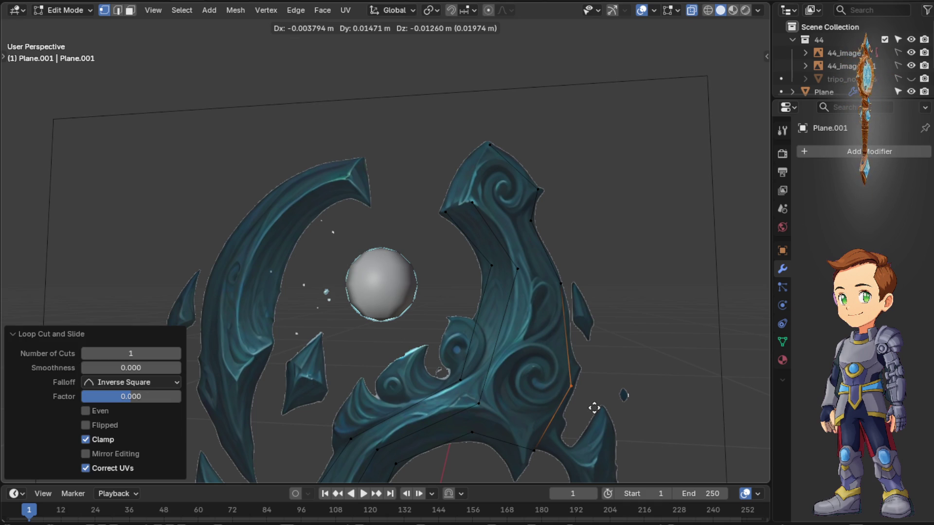
pyautogui.click(594, 409)
pyautogui.moveTo(528, 361); pyautogui.dragTo(544, 401, button='middle')
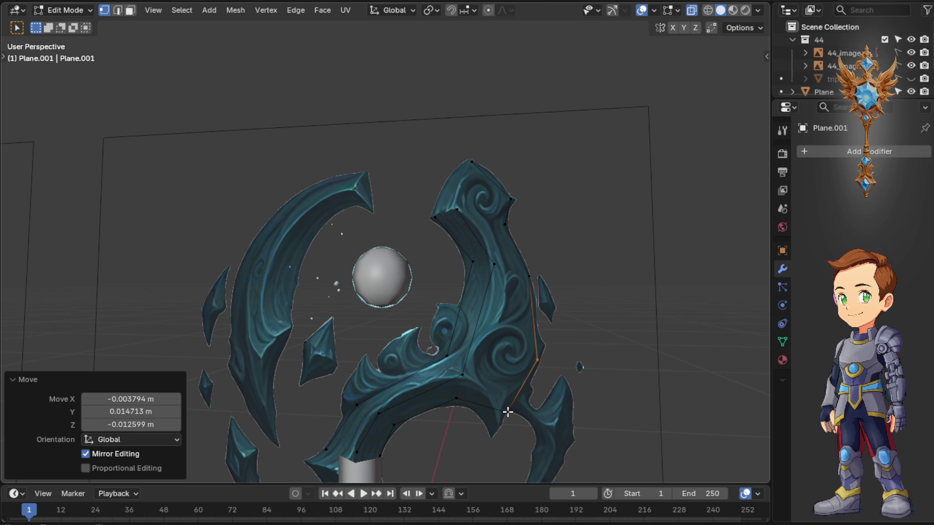
# Add two more unslid loop cuts across the right blade arm
pyautogui.hotkey('ctrl', 'r')
pyautogui.scroll(1, 477, 328)
pyautogui.click(477, 327)
pyautogui.rightClick(477, 328)
pyautogui.click(458, 323)
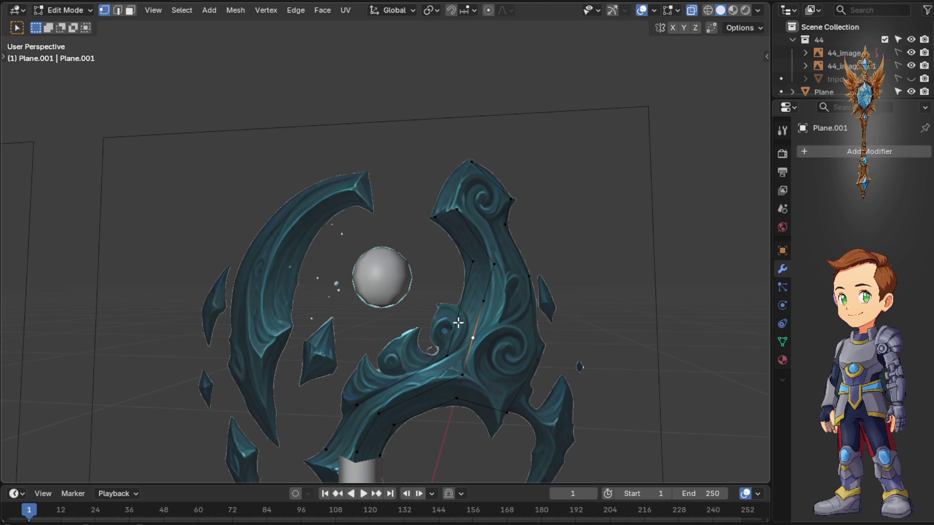
pyautogui.hotkey('ctrl', 'r')
pyautogui.click(457, 319)
pyautogui.rightClick(475, 327)
pyautogui.rightClick(511, 355)
pyautogui.scroll(2, 456, 374)
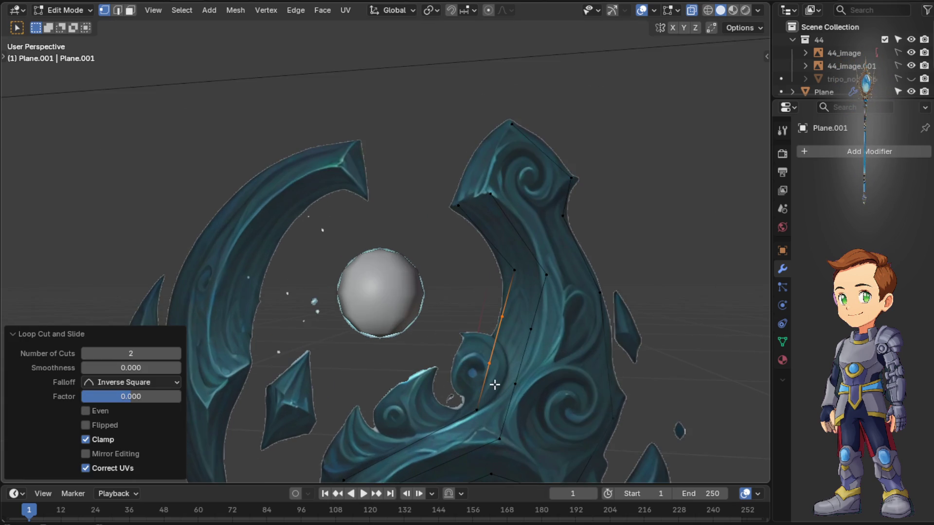
pyautogui.scroll(-1, 489, 382)
# Nudge the inner-arm and lower edges onto the painted contour
pyautogui.click(495, 357)
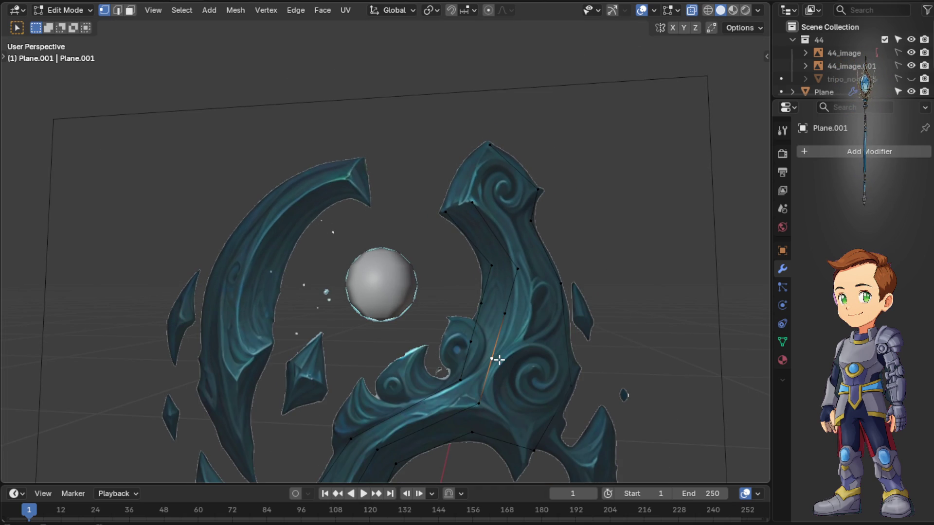
pyautogui.press('g')
pyautogui.click(508, 361)
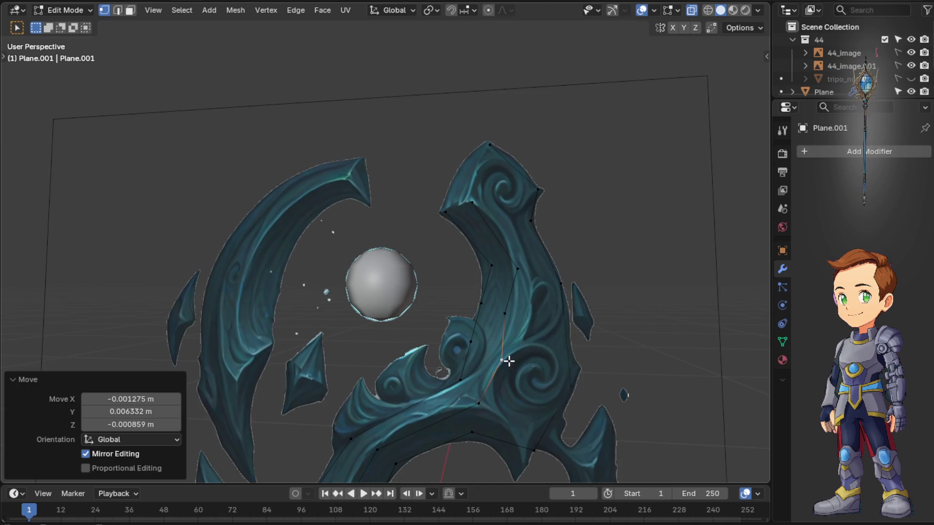
pyautogui.click(475, 412)
pyautogui.press('g')
pyautogui.click(469, 396)
pyautogui.press('g')
pyautogui.click(459, 402)
pyautogui.click(504, 317)
pyautogui.press('g')
pyautogui.click(522, 325)
# Move the inner-curve, lower-curve and right-arm vertices and edges to follow the reference outline
pyautogui.click(504, 365)
pyautogui.press('g')
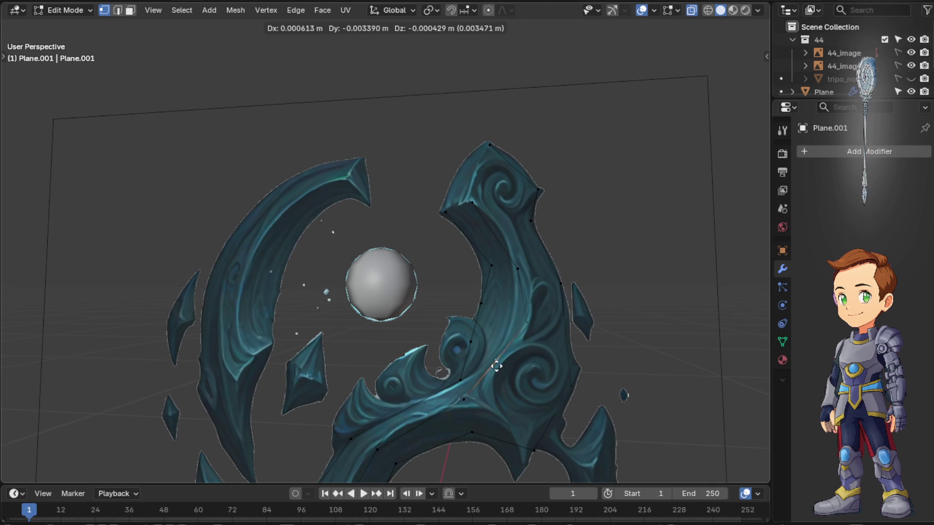
pyautogui.click(495, 378)
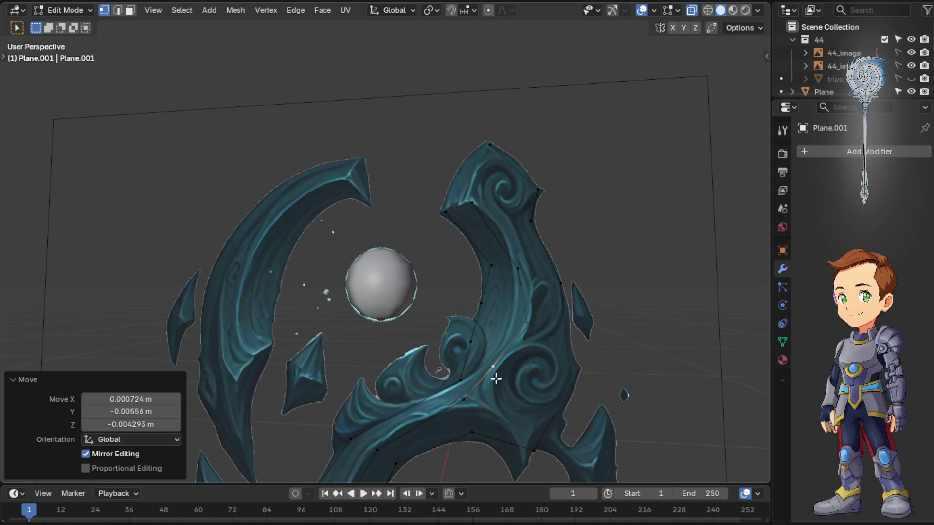
pyautogui.click(475, 435)
pyautogui.press('g')
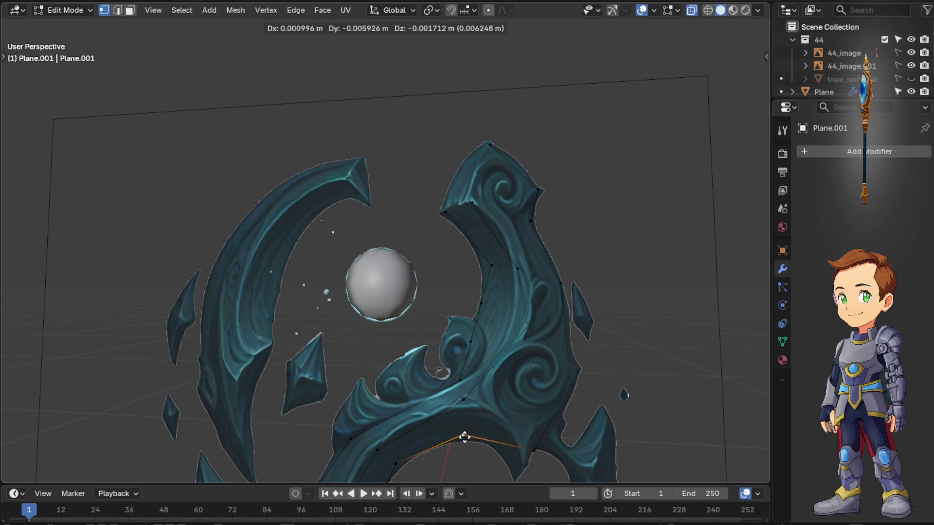
pyautogui.click(461, 439)
pyautogui.click(475, 393)
pyautogui.press('g')
pyautogui.click(460, 404)
pyautogui.click(491, 376)
pyautogui.press('g')
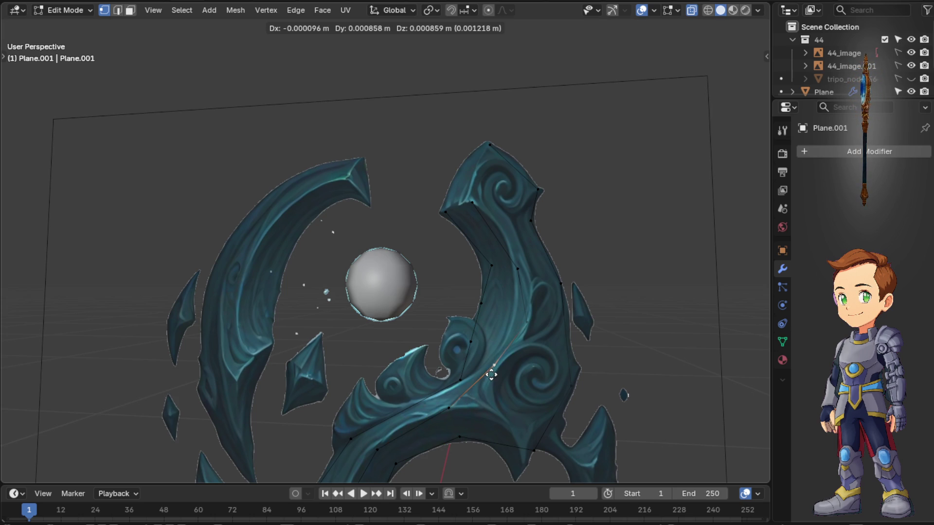
pyautogui.click(505, 361)
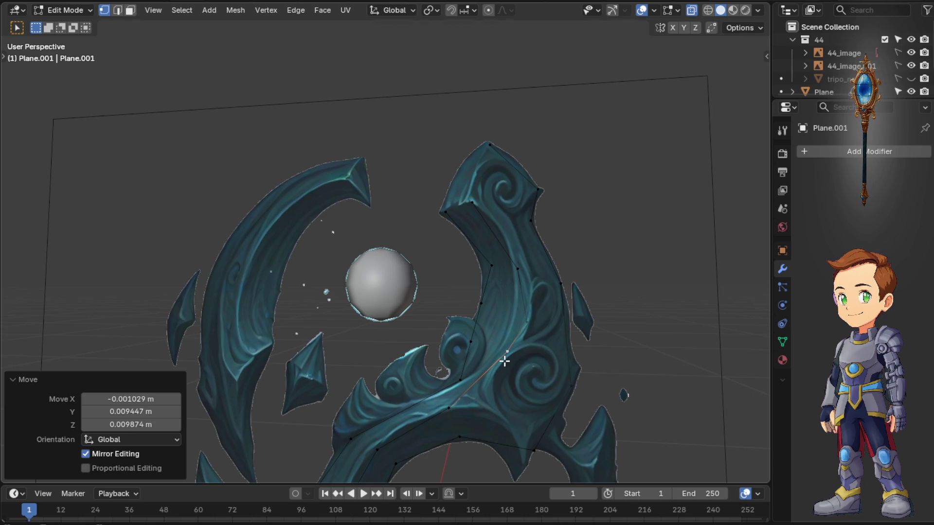
pyautogui.click(524, 324)
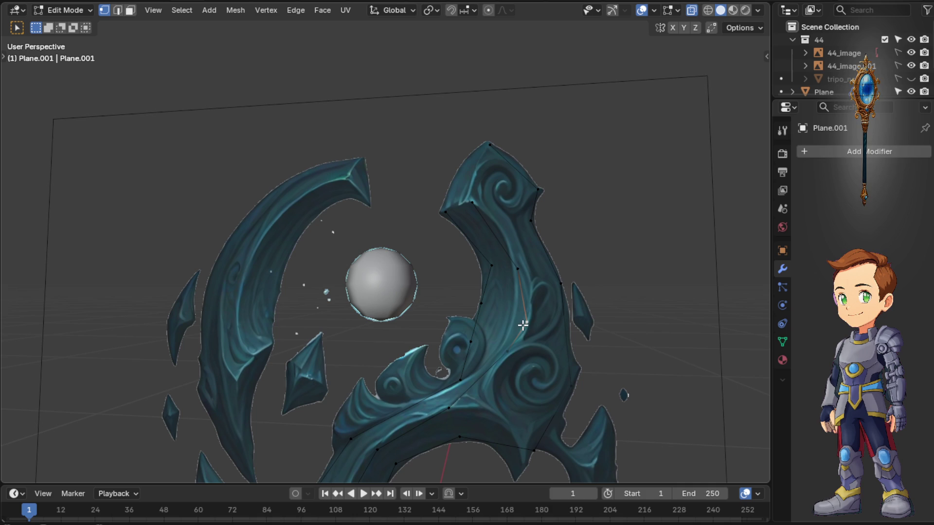
pyautogui.press('g')
pyautogui.click(533, 295)
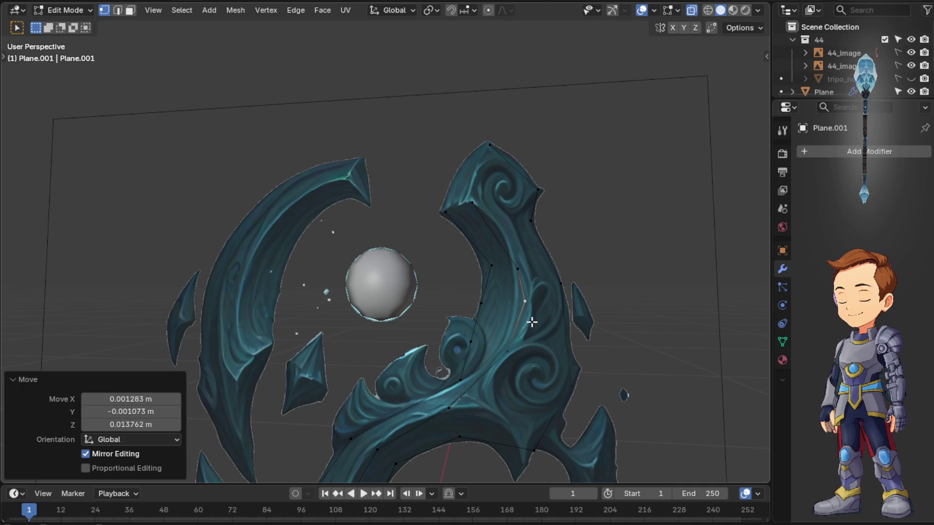
# Weigh the vertex and delete menus, then snap to Right Orthographic view of the blade
pyautogui.rightClick(530, 303)
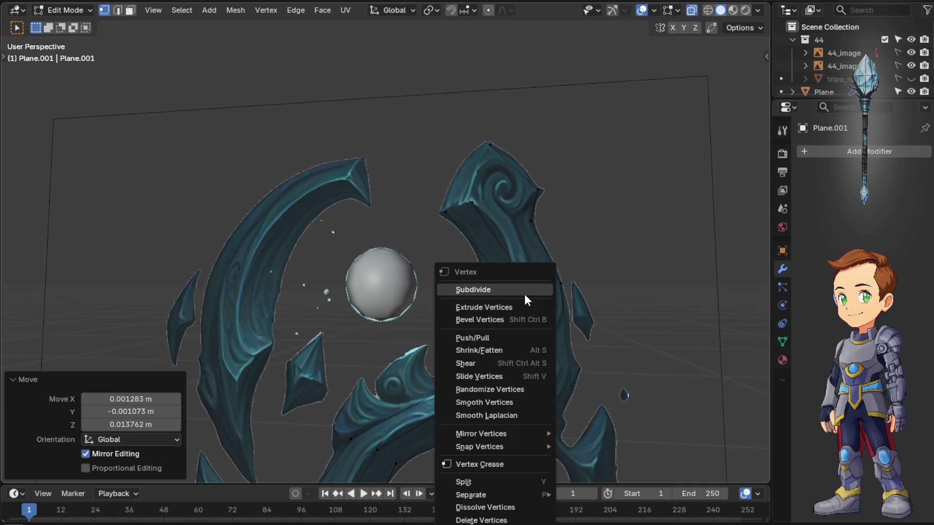
pyautogui.press('x')
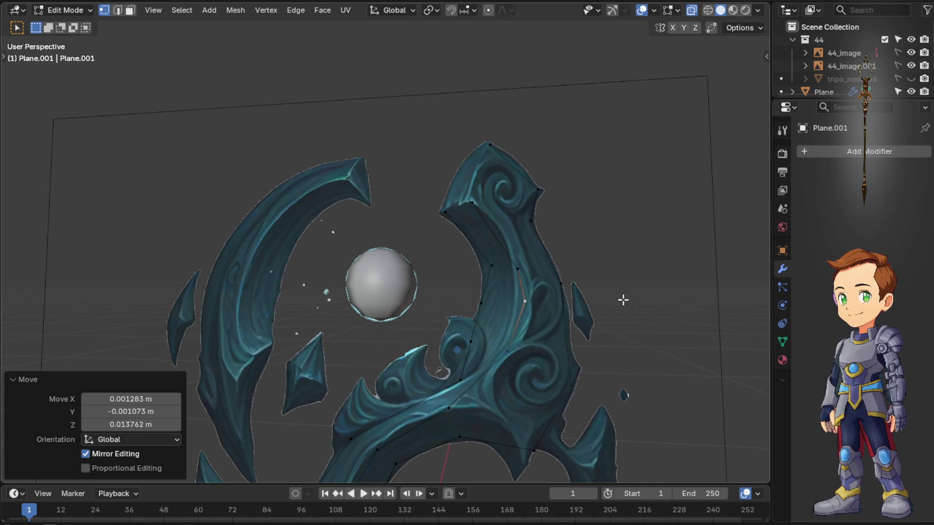
pyautogui.moveTo(625, 297); pyautogui.dragTo(636, 317, button='middle')
pyautogui.press('KP_1')
pyautogui.press('KP_3')
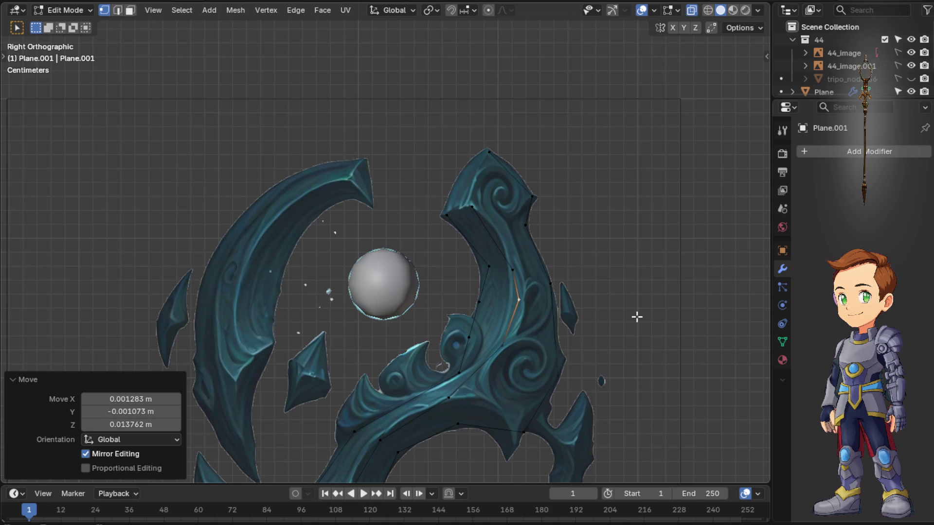
# Dissolve the extra inner-edge vertex so its two edges merge into one
pyautogui.click(487, 303)
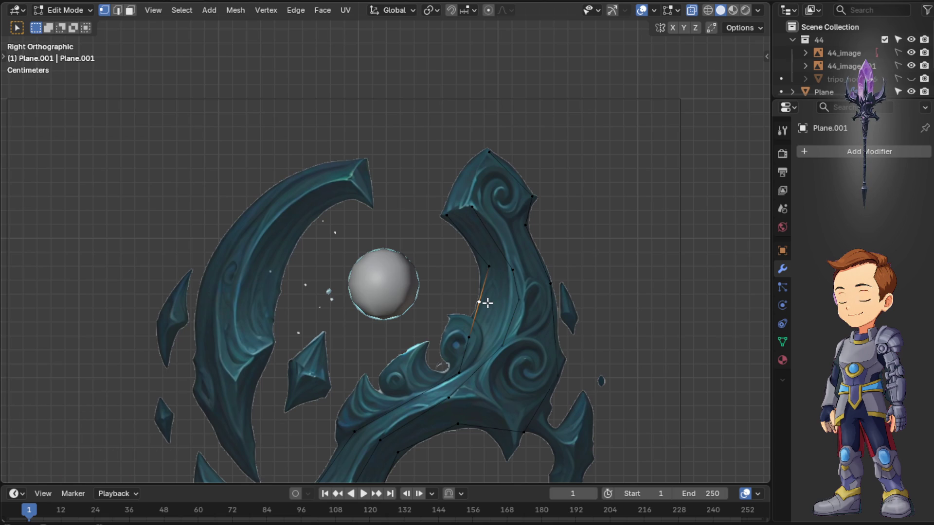
pyautogui.press('x')
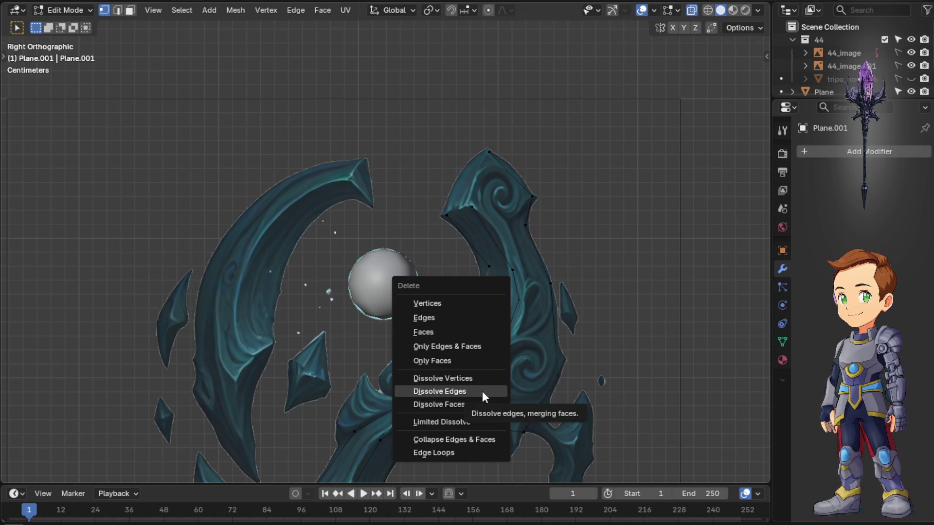
pyautogui.click(484, 379)
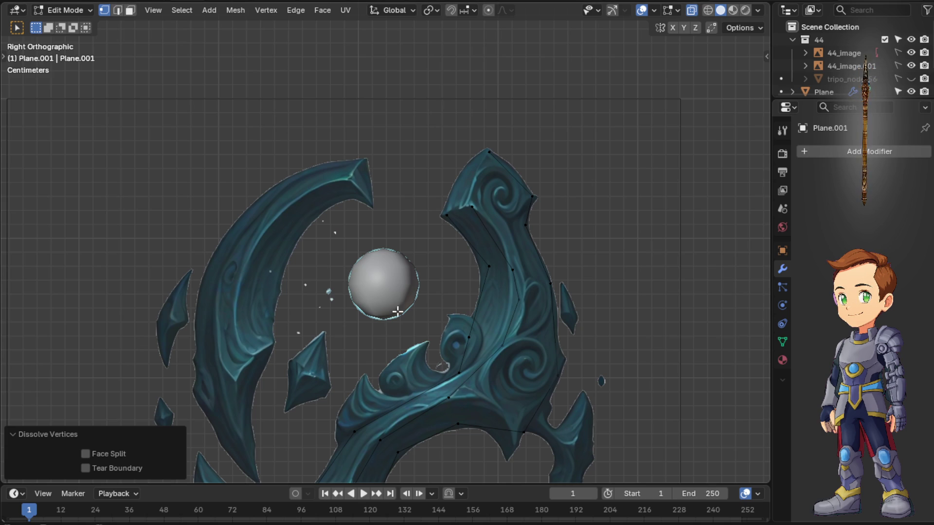
# Rip the inner-arm edge with V and try ripping the cut edge below it
pyautogui.press('k')
pyautogui.click(489, 266)
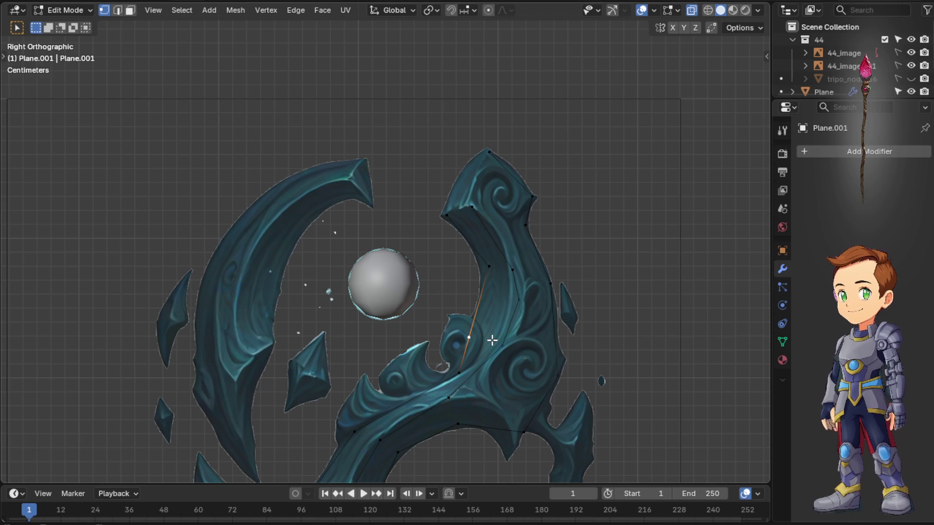
pyautogui.press('v')
pyautogui.click(512, 303)
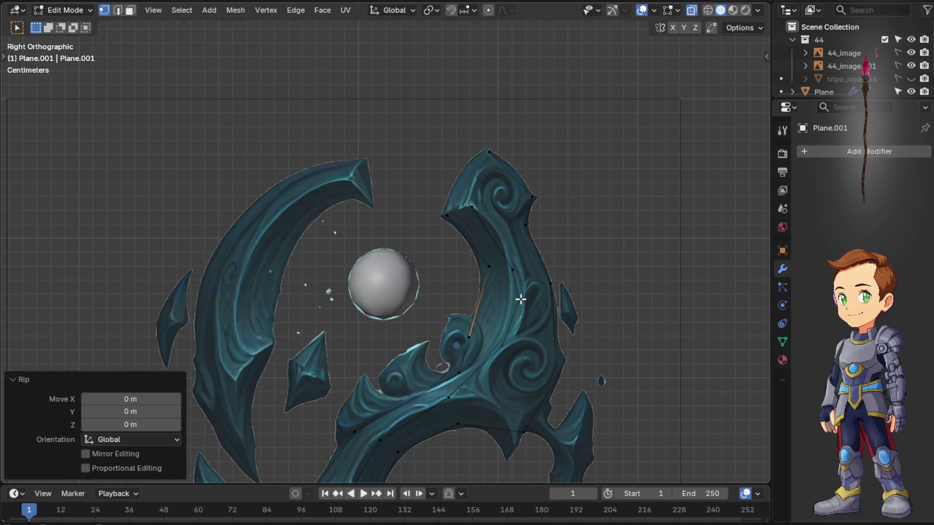
pyautogui.click(519, 299)
pyautogui.click(476, 338)
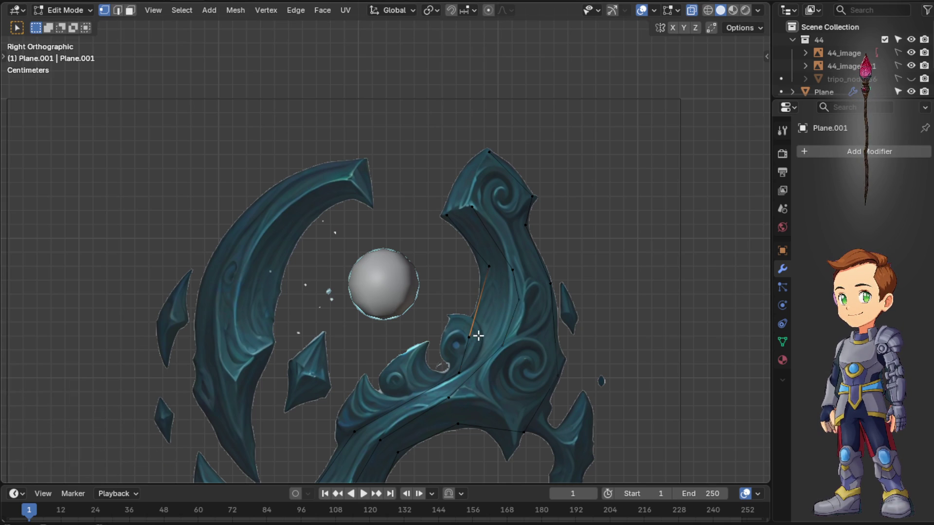
pyautogui.press('v')
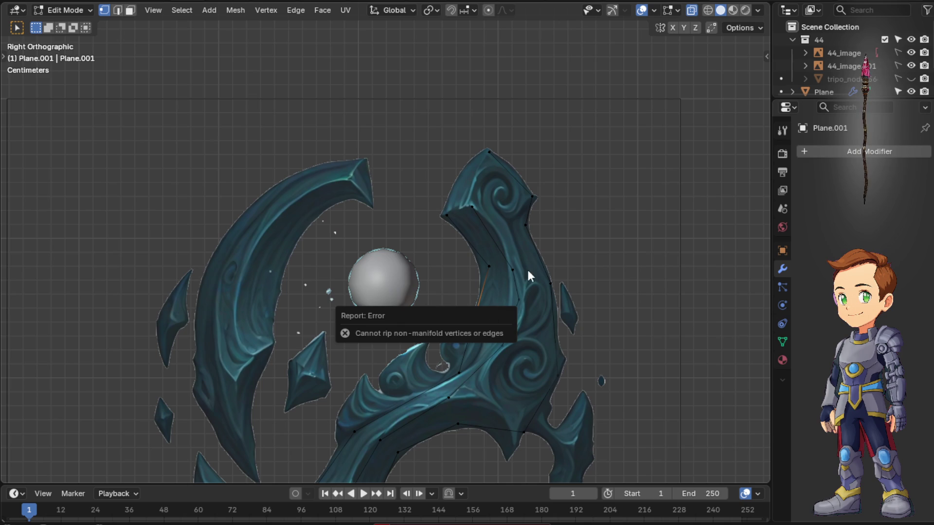
pyautogui.click(476, 340)
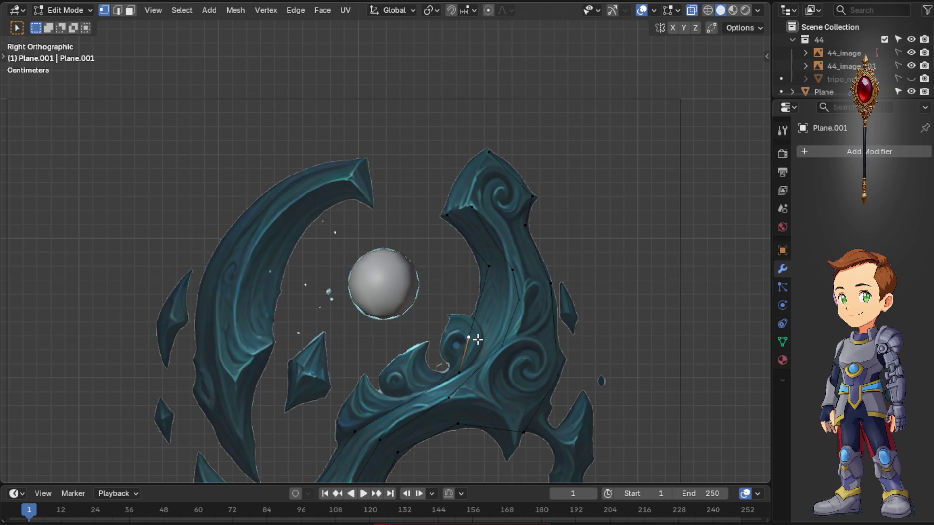
pyautogui.click(481, 341)
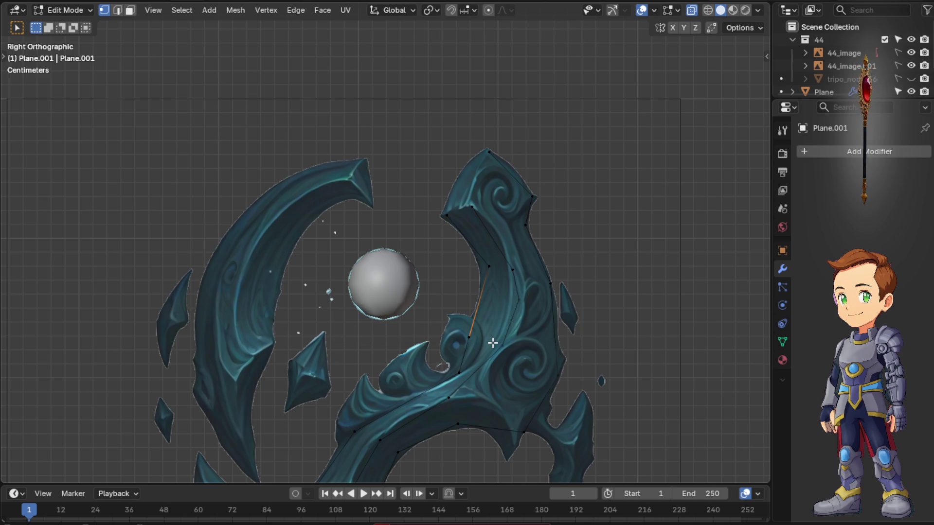
# Move the long inner edge, lower edge and neighbouring edges onto the reference outline
pyautogui.press('g')
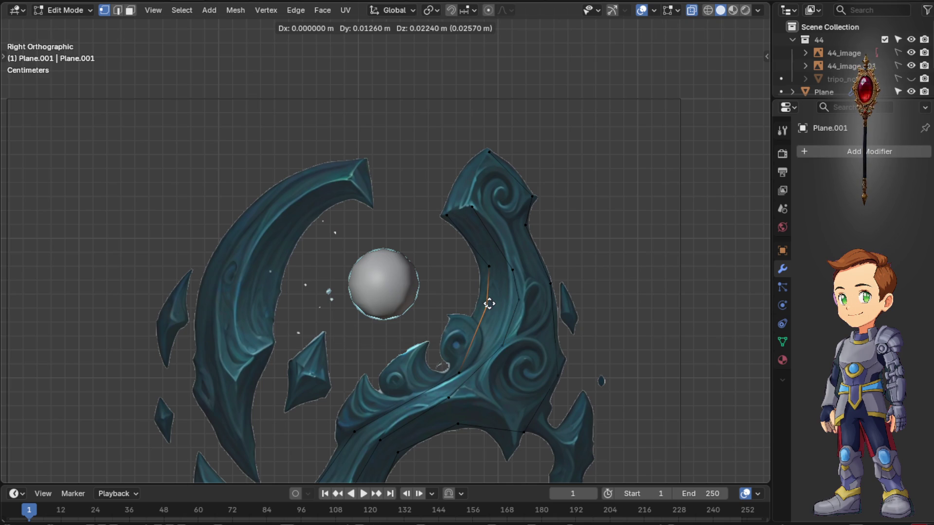
pyautogui.click(484, 330)
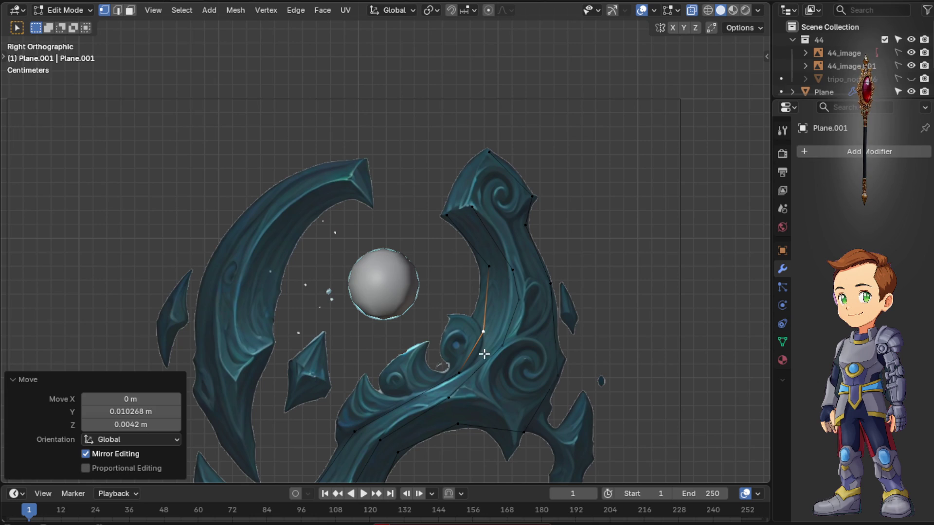
pyautogui.click(453, 399)
pyautogui.press('g')
pyautogui.click(480, 393)
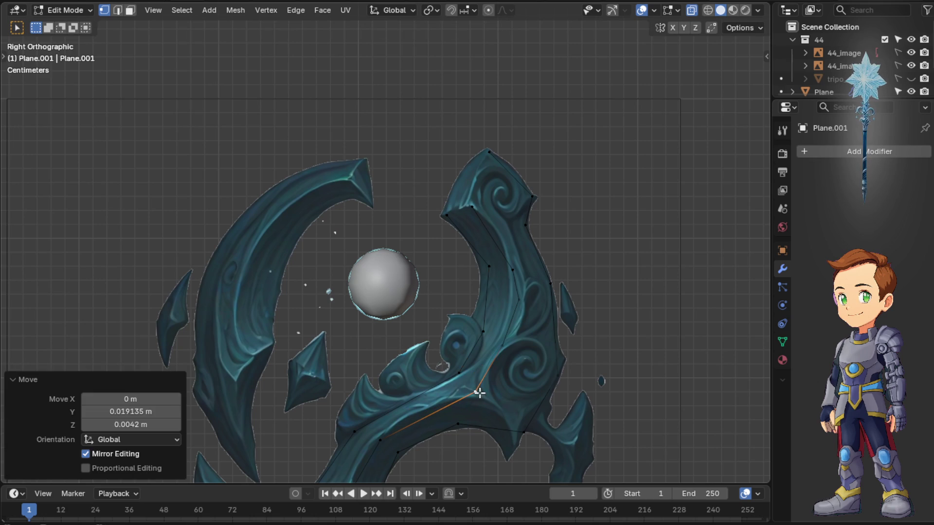
pyautogui.click(504, 342)
pyautogui.press('g')
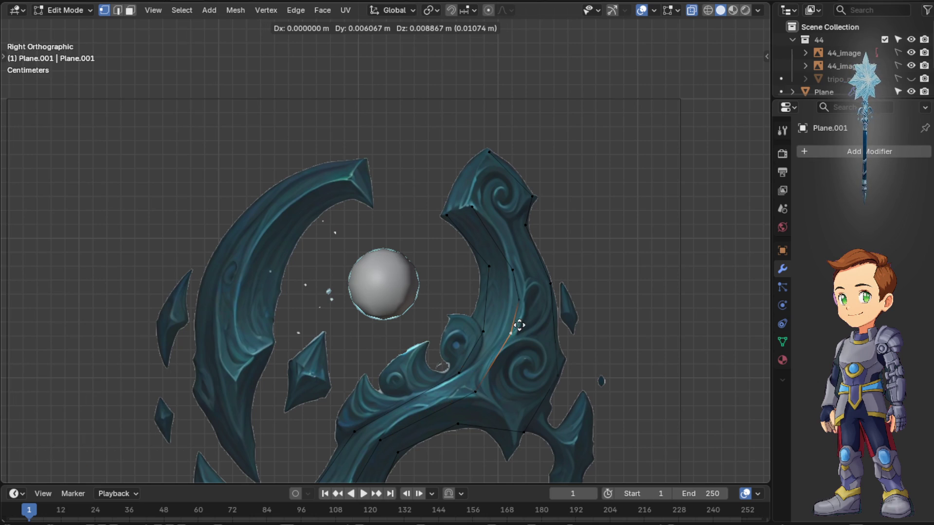
pyautogui.click(515, 329)
pyautogui.click(484, 331)
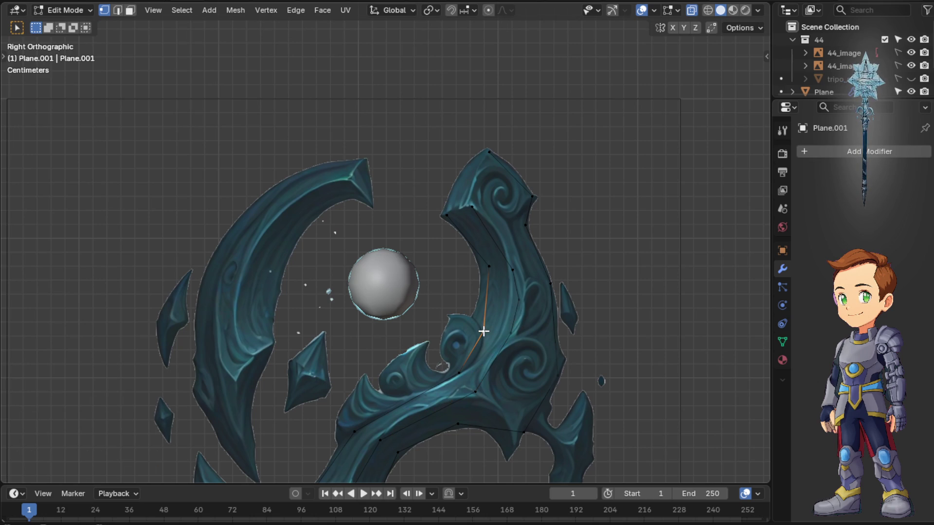
pyautogui.press('g')
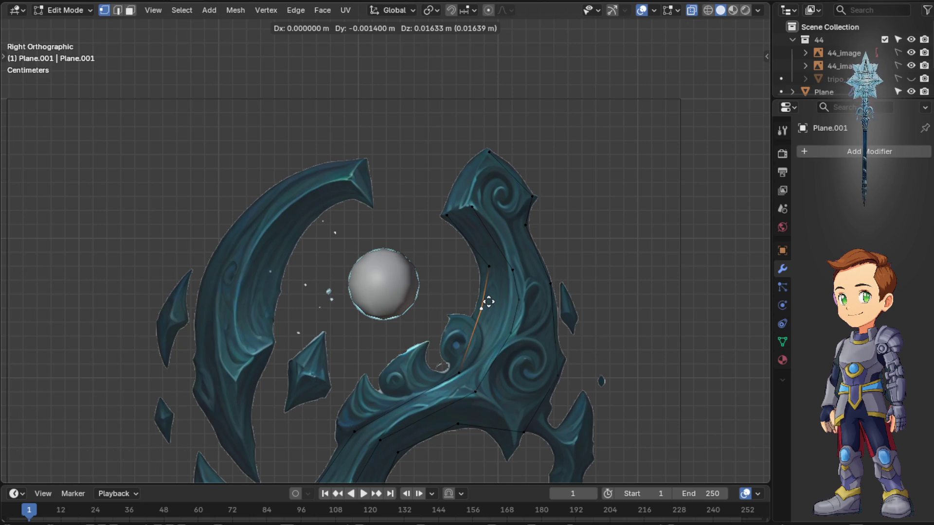
pyautogui.click(487, 303)
# Refit the upper prong edges and vertex to the contour, then target the extra vertex for deletion
pyautogui.click(490, 266)
pyautogui.press('g')
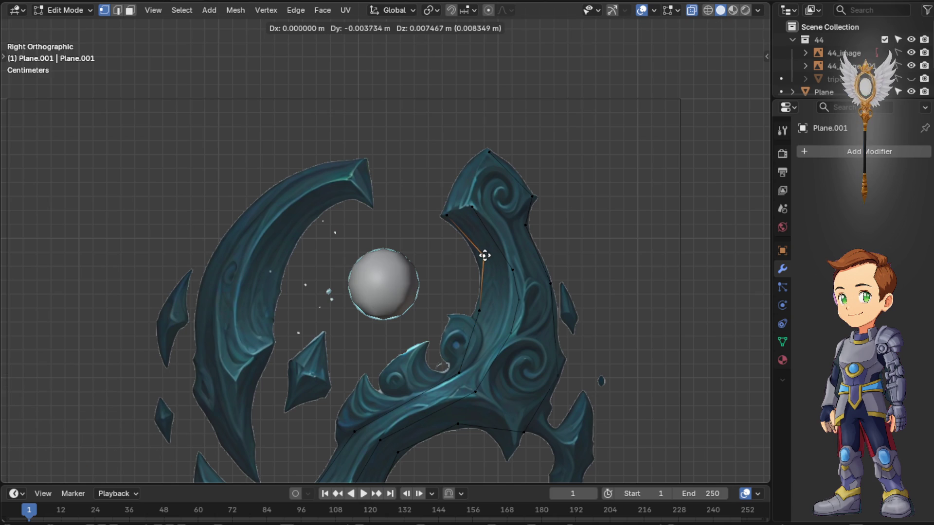
pyautogui.click(485, 256)
pyautogui.press('g')
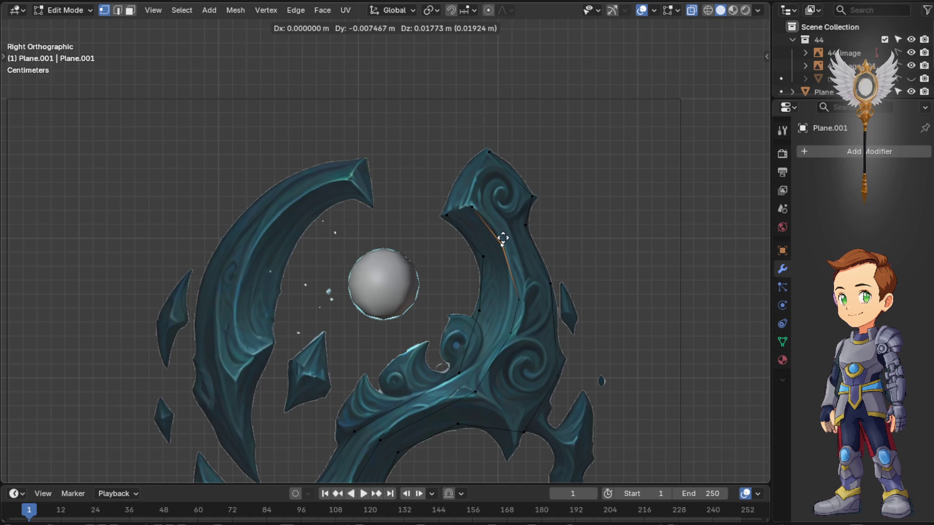
pyautogui.click(504, 247)
pyautogui.click(523, 296)
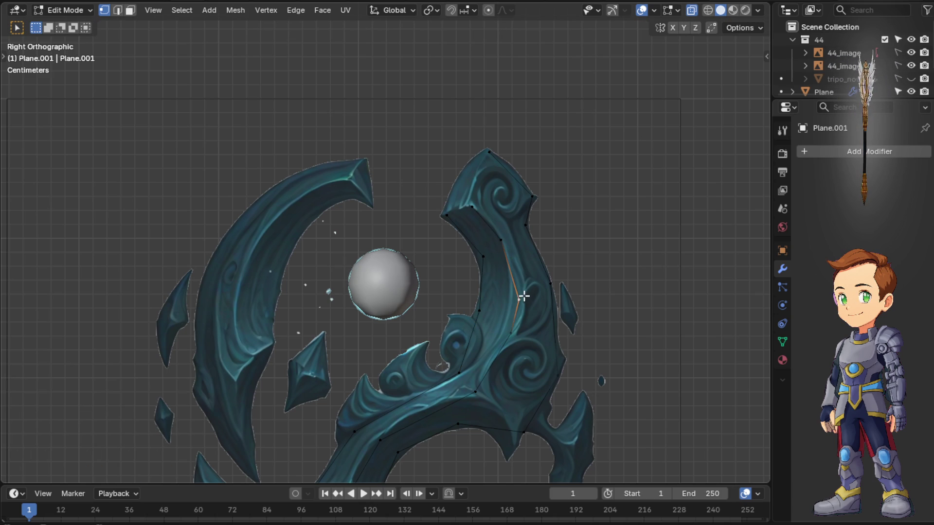
pyautogui.press('g')
pyautogui.click(511, 319)
pyautogui.press('g')
pyautogui.click(509, 326)
pyautogui.click(523, 299)
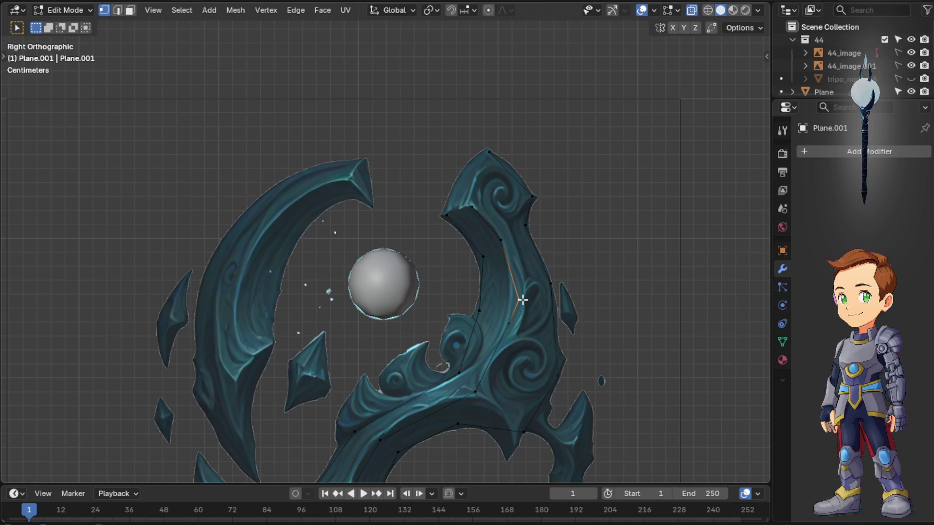
pyautogui.press('x')
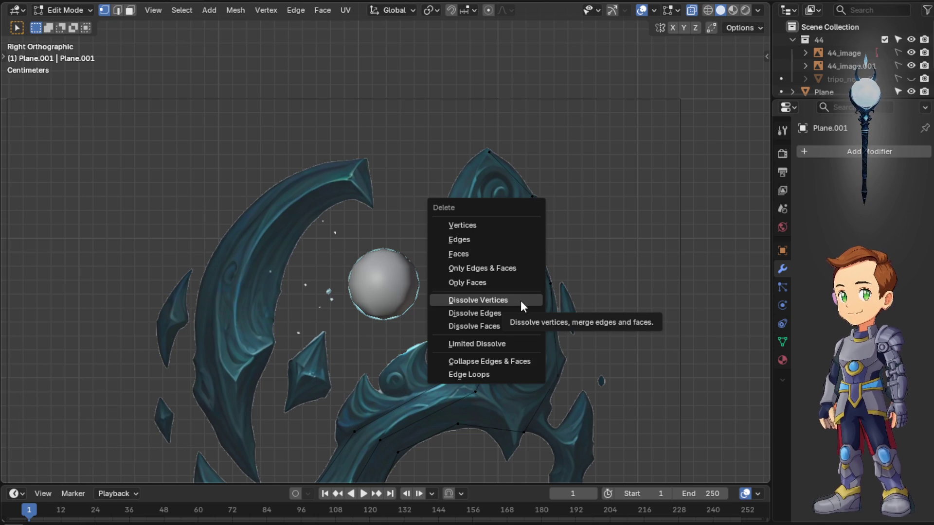
# Dissolve the redundant vertex and move the adjacent inner and prong edges onto the contour
pyautogui.click(520, 299)
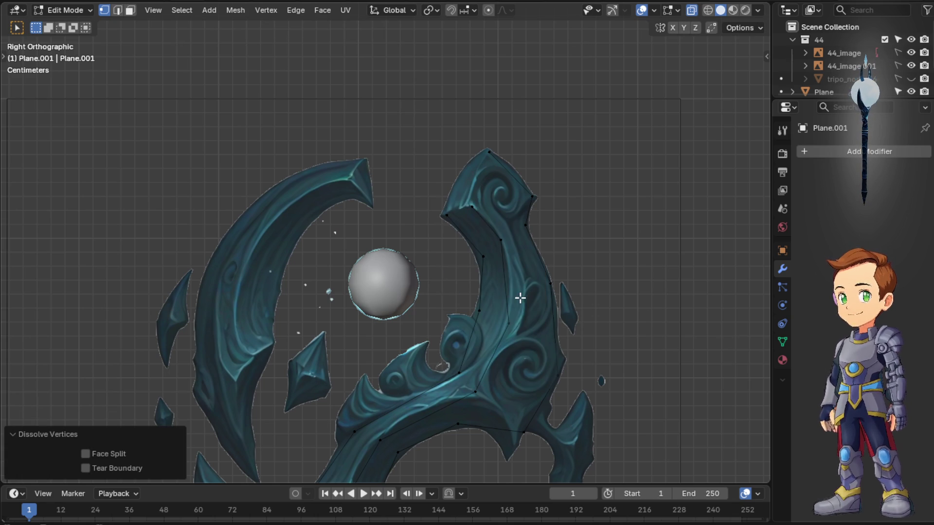
pyautogui.click(507, 323)
pyautogui.press('g')
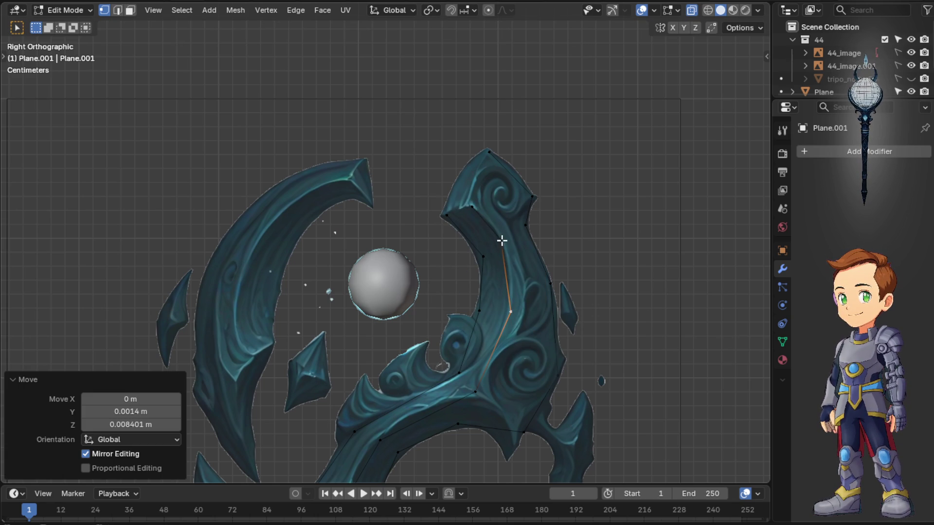
pyautogui.click(502, 242)
pyautogui.press('g')
pyautogui.click(505, 249)
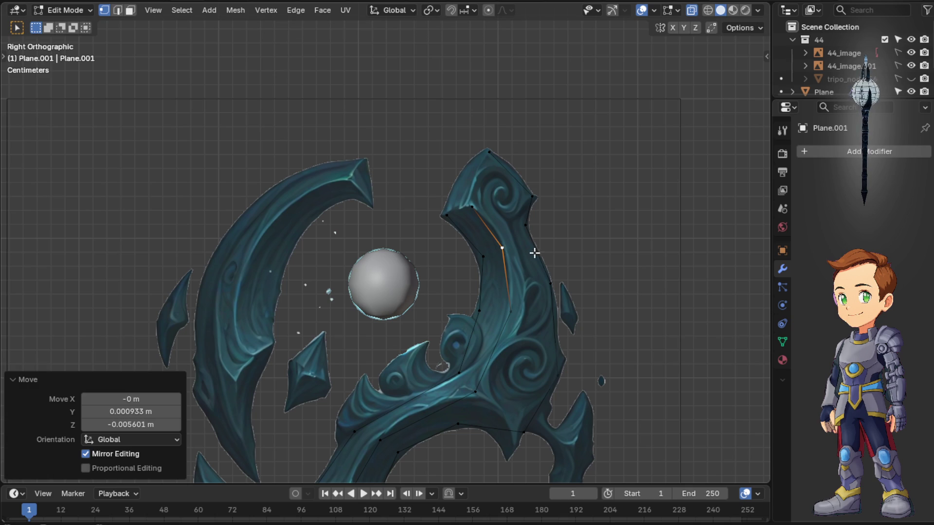
# Orbit to inspect, then return to orthographic side and front views of the outline
pyautogui.moveTo(477, 373); pyautogui.dragTo(503, 342, button='middle')
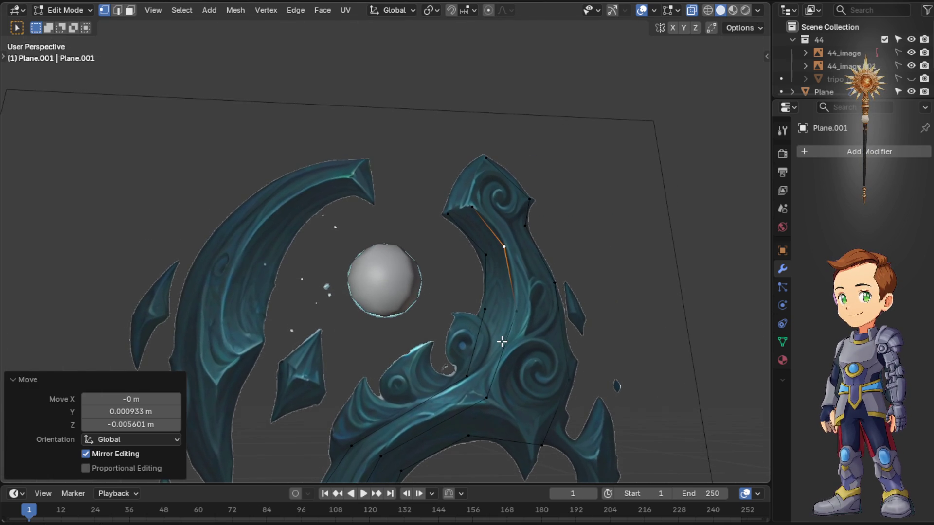
pyautogui.press('KP_5')
pyautogui.press('KP_3')
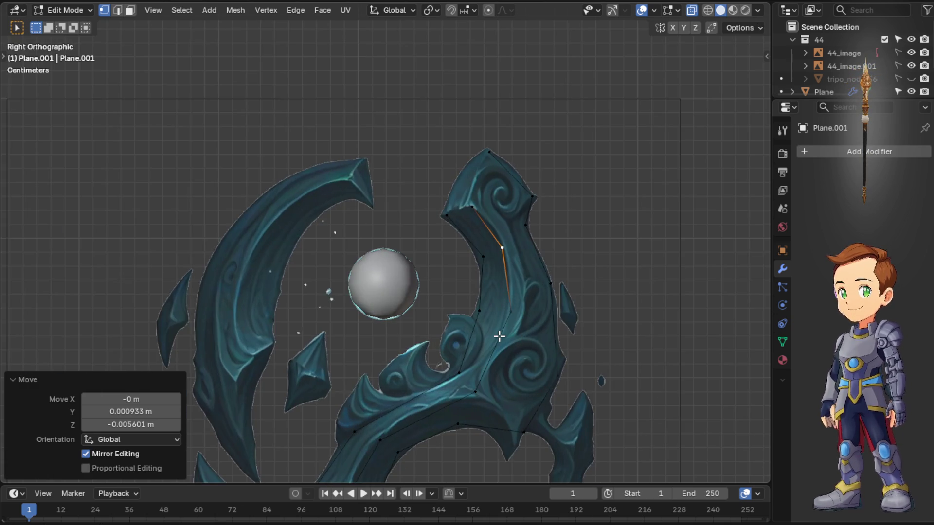
pyautogui.press('KP_1')
pyautogui.scroll(-3, 499, 335)
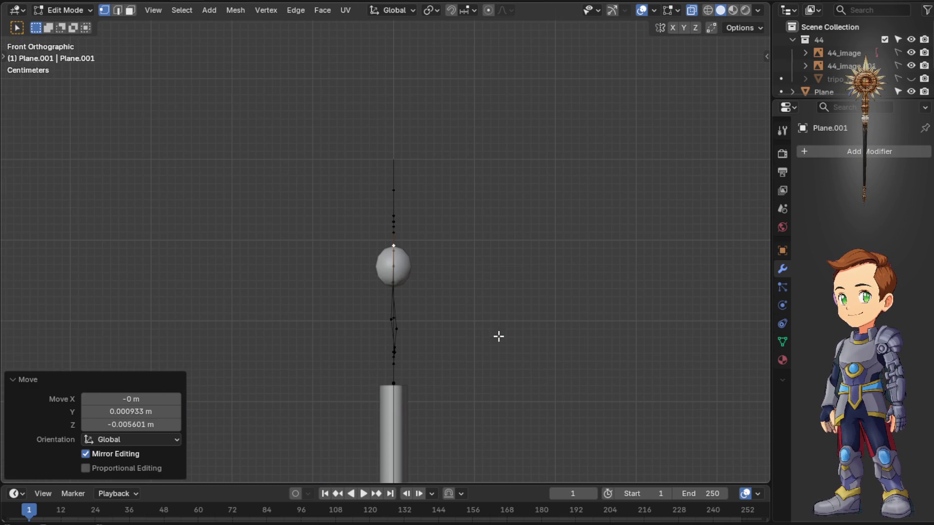
# Box-select the whole outline and scale it to 0 along X, then check from front and side views
pyautogui.moveTo(371, 93)
pyautogui.mouseDown()
pyautogui.moveTo(432, 375)
pyautogui.moveTo(294, 142)
pyautogui.mouseUp()
pyautogui.scroll(-2, 452, 387)
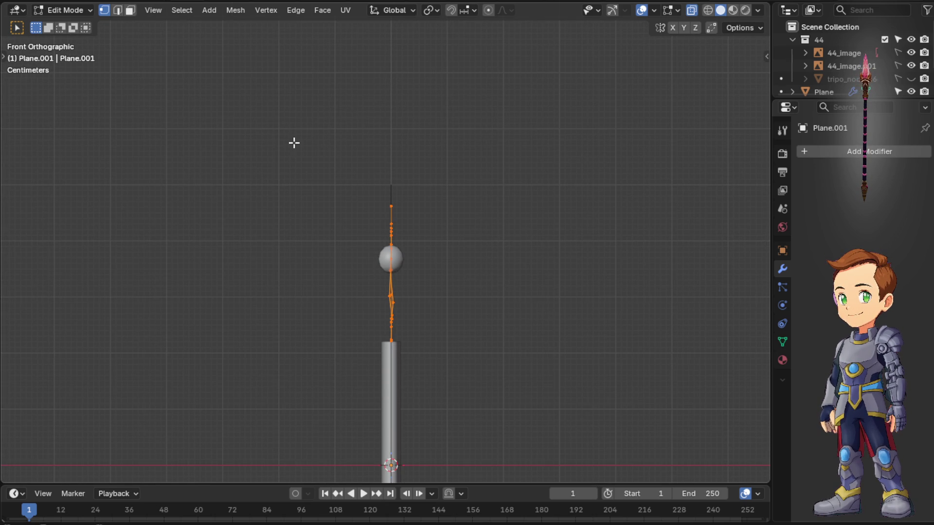
pyautogui.press('s')
pyautogui.press('x')
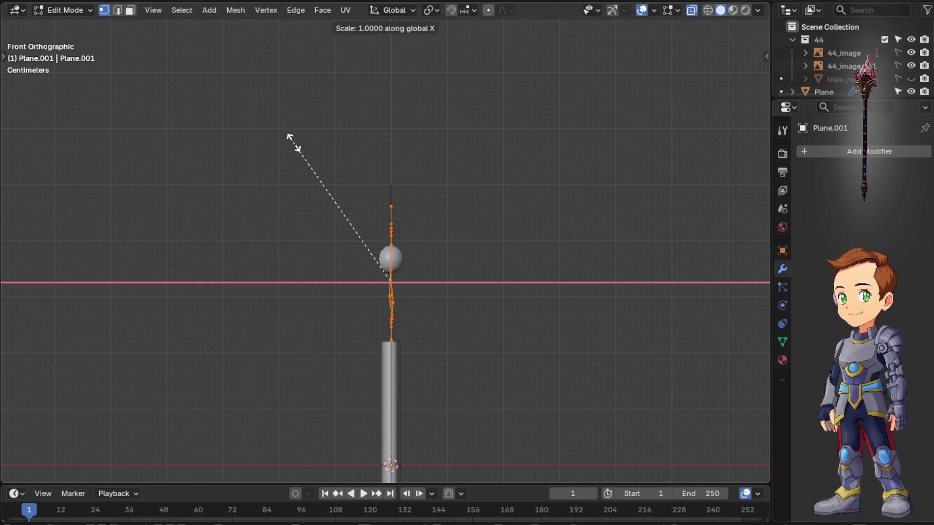
pyautogui.press('0')
pyautogui.press('Return')
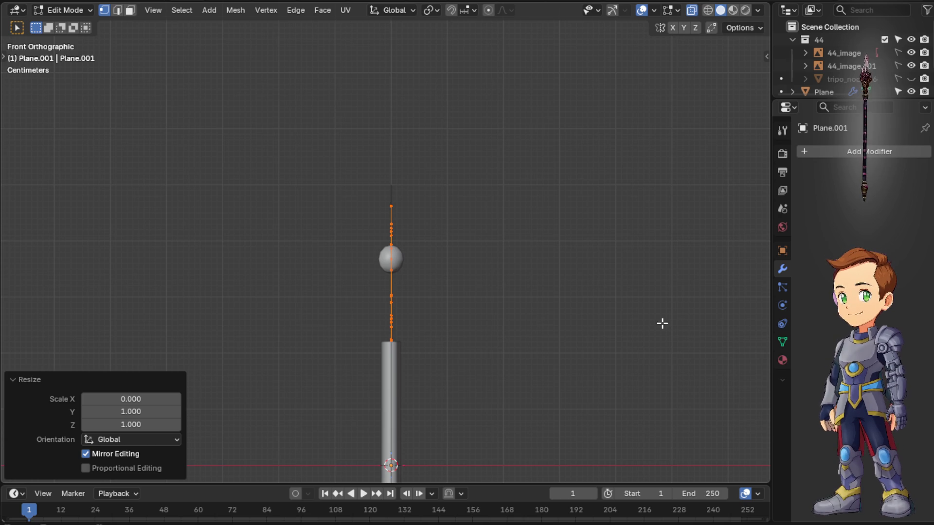
pyautogui.moveTo(662, 323); pyautogui.dragTo(519, 327, button='middle')
pyautogui.press('KP_1')
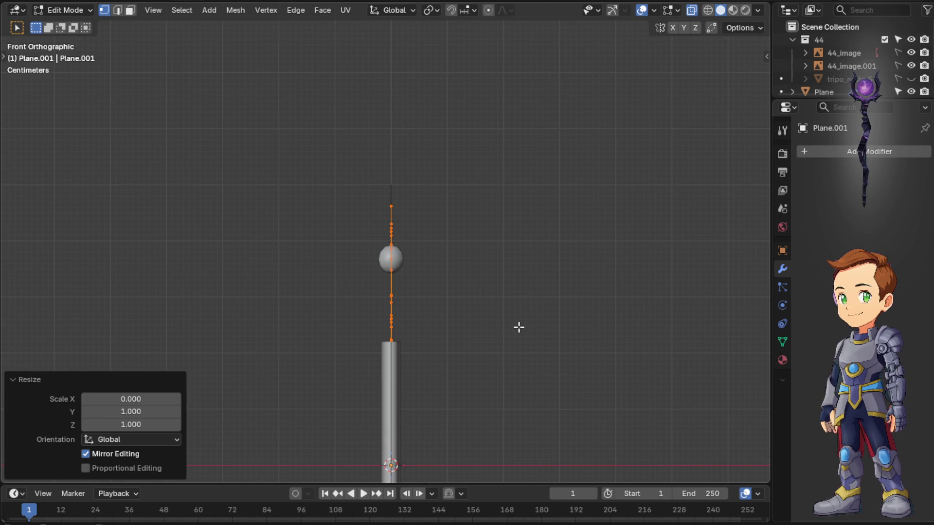
pyautogui.scroll(4, 468, 325)
pyautogui.press('KP_3')
pyautogui.scroll(-1, 451, 319)
pyautogui.scroll(2, 469, 384)
pyautogui.scroll(-1, 365, 345)
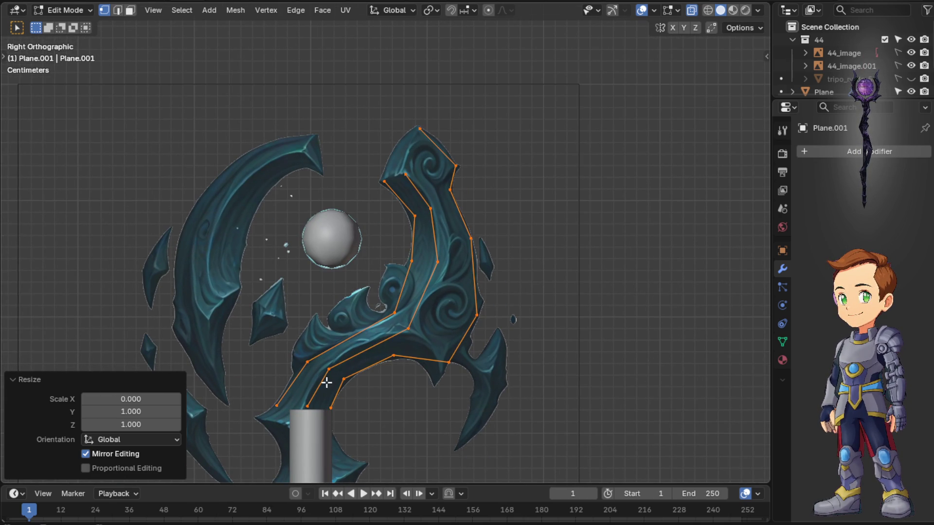
# Fill a face along the lower outline near the handle, undo a right-side fill and raise a vertex
pyautogui.click(292, 401)
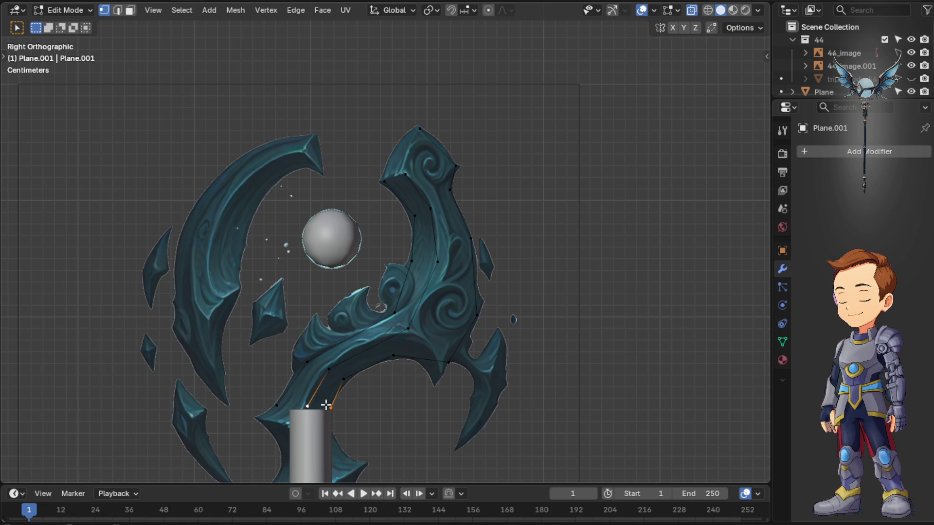
pyautogui.keyDown('ctrl'); pyautogui.click(340, 378); pyautogui.keyUp('ctrl')
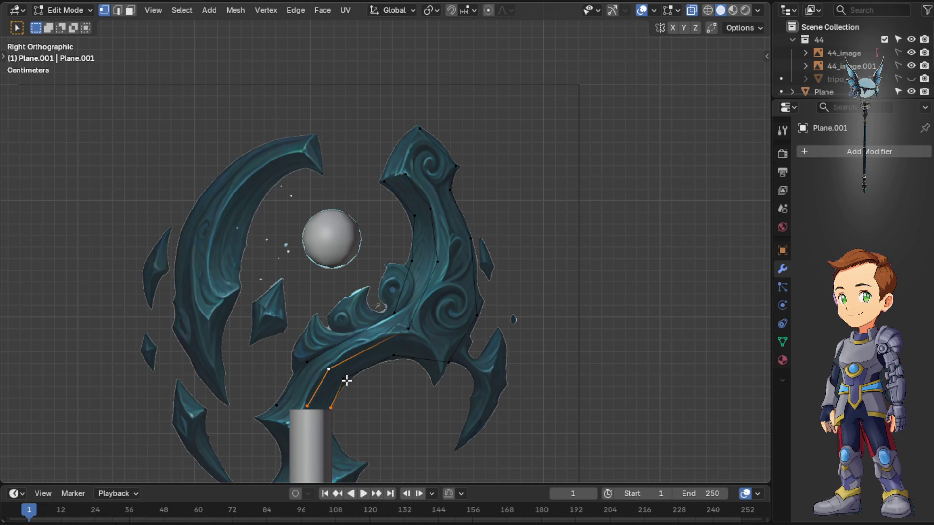
pyautogui.keyDown('shift'); pyautogui.click(343, 379); pyautogui.keyUp('shift')
pyautogui.keyDown('shift'); pyautogui.click(344, 379); pyautogui.keyUp('shift')
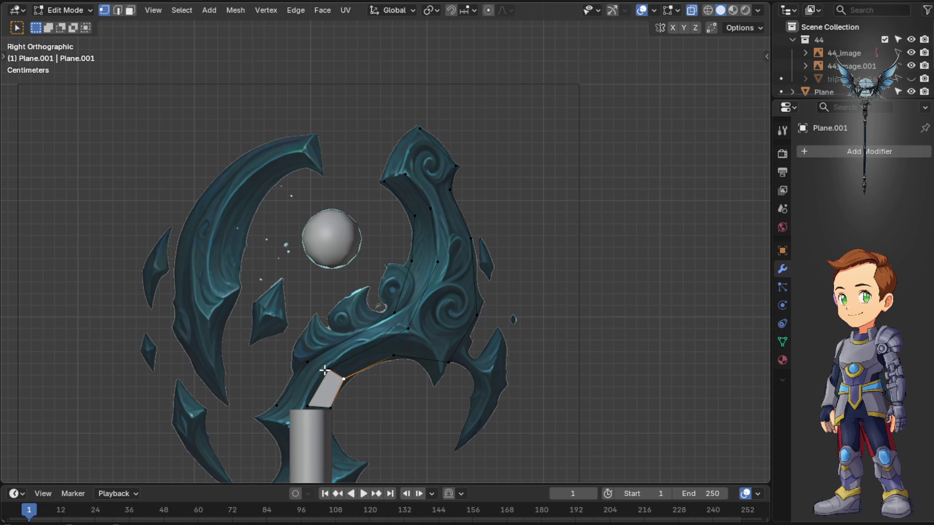
pyautogui.press('f')
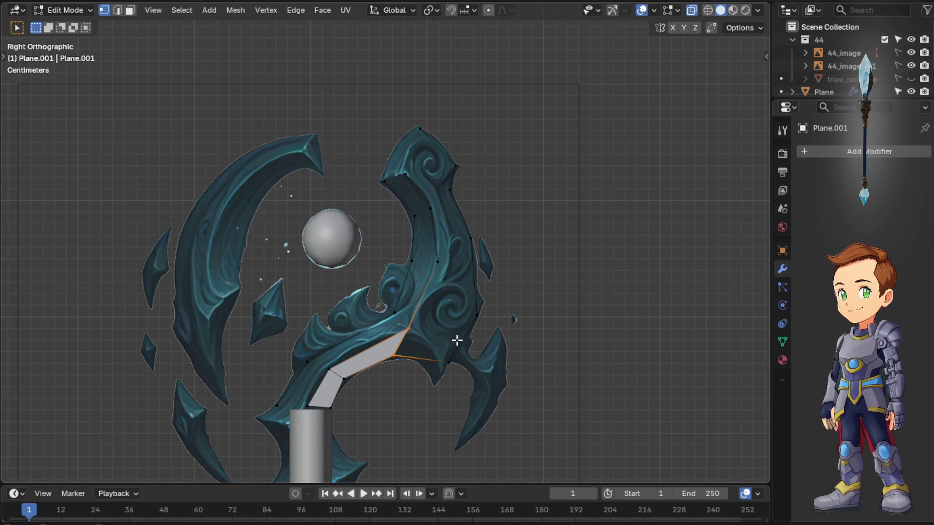
pyautogui.keyDown('shift'); pyautogui.click(482, 311); pyautogui.keyUp('shift')
pyautogui.press('f')
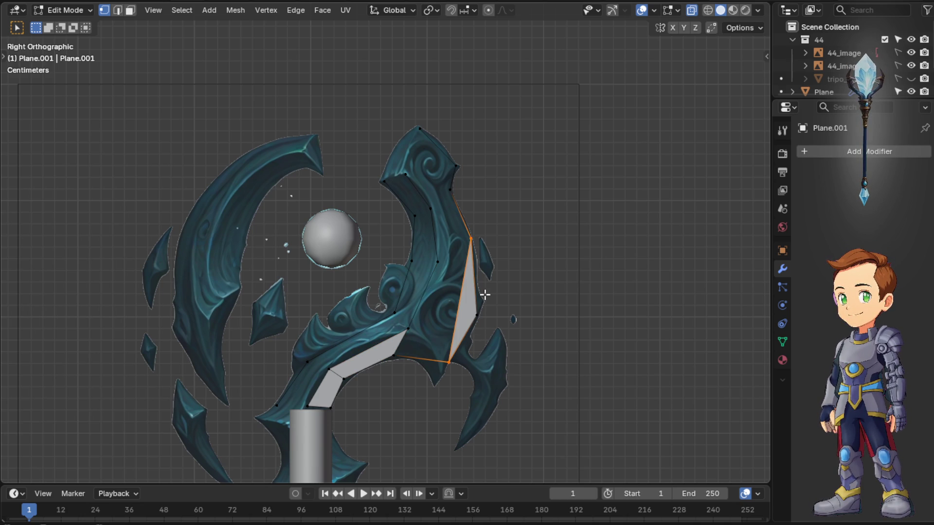
pyautogui.hotkey('ctrl', 'z')
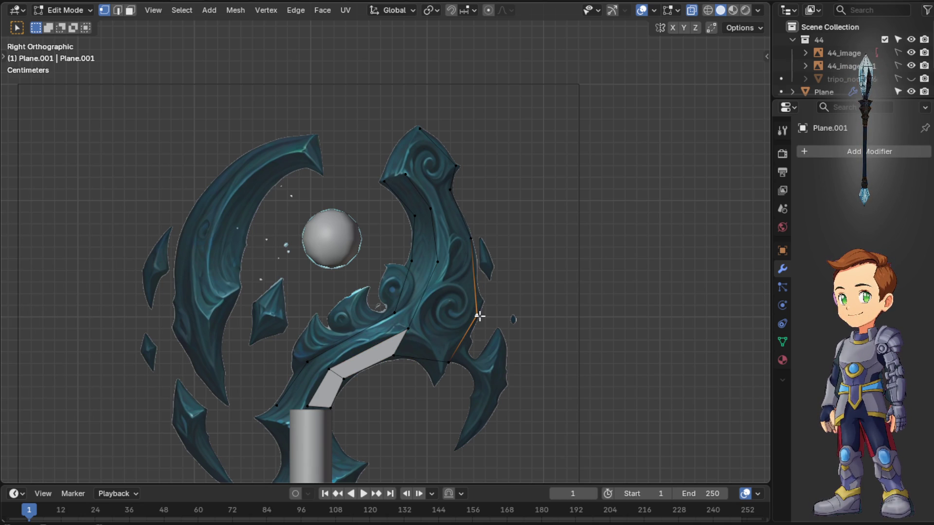
pyautogui.press('g')
pyautogui.click(477, 295)
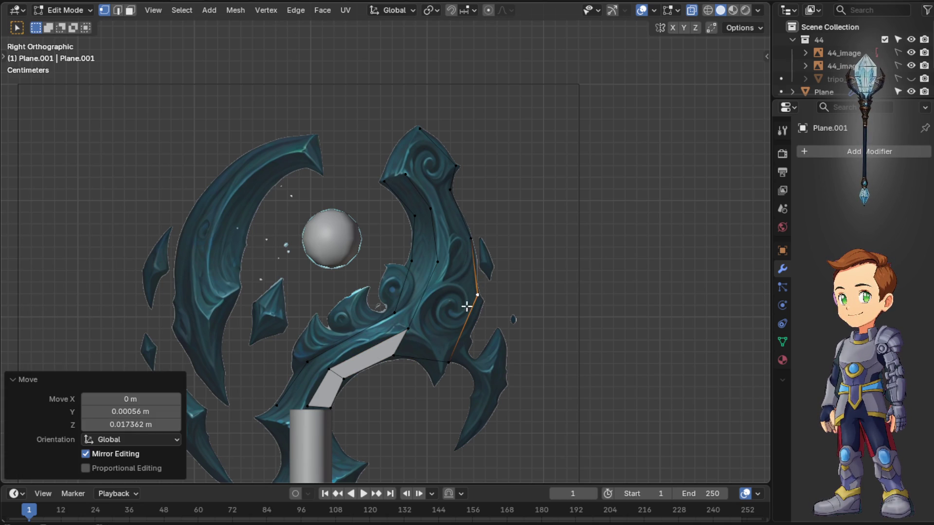
# Add a centred loop cut on the right edge and reposition its vertex and the vertical edges
pyautogui.hotkey('ctrl', 'r')
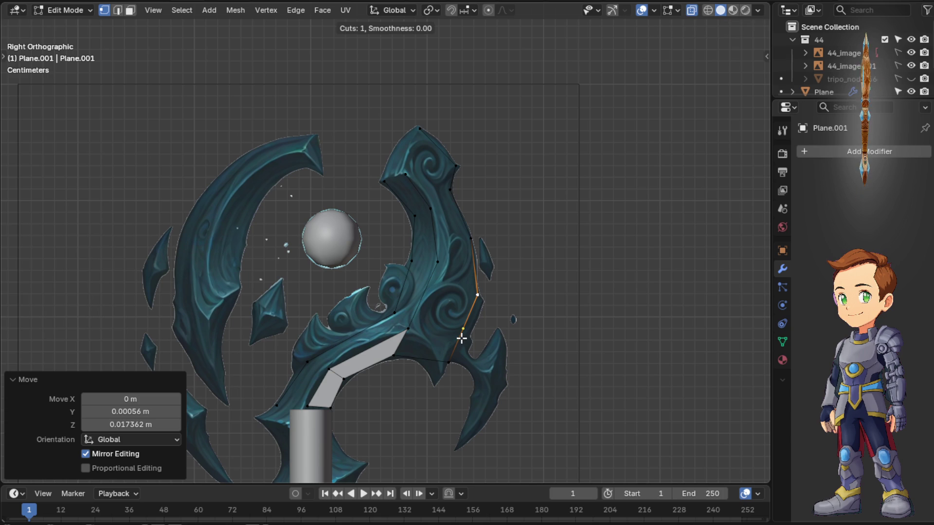
pyautogui.click(455, 342)
pyautogui.rightClick(455, 343)
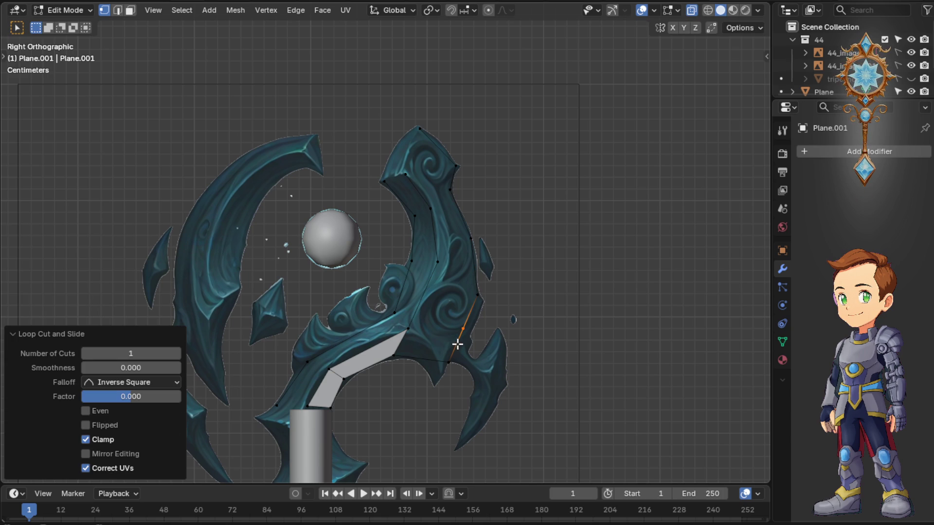
pyautogui.press('g')
pyautogui.click(460, 348)
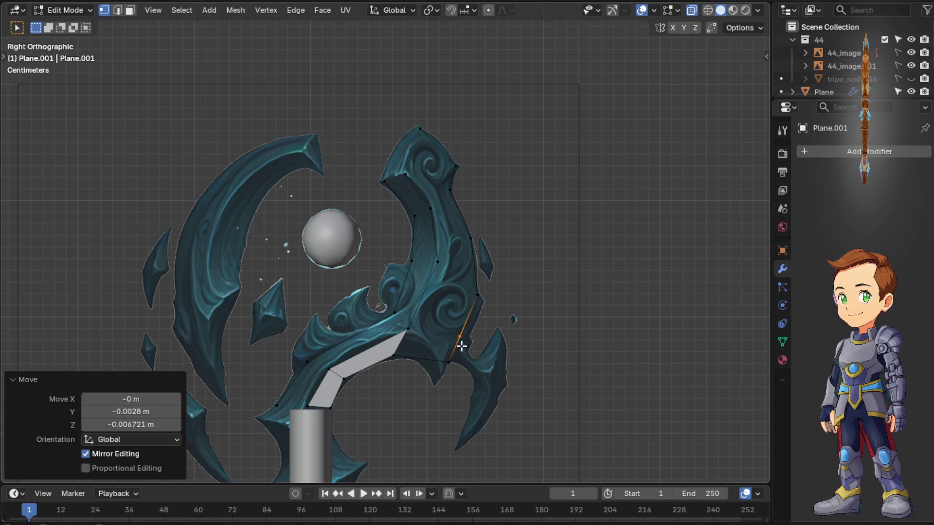
pyautogui.press('g')
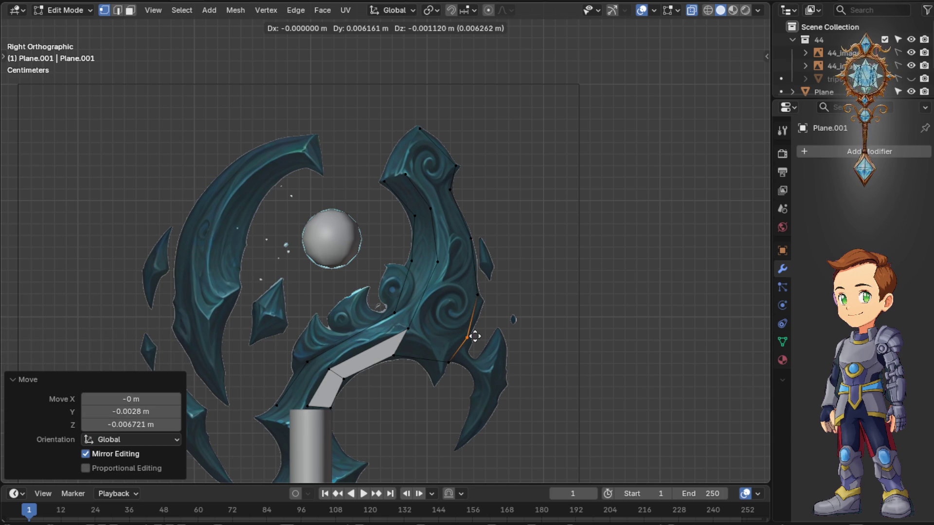
pyautogui.click(475, 332)
pyautogui.click(481, 303)
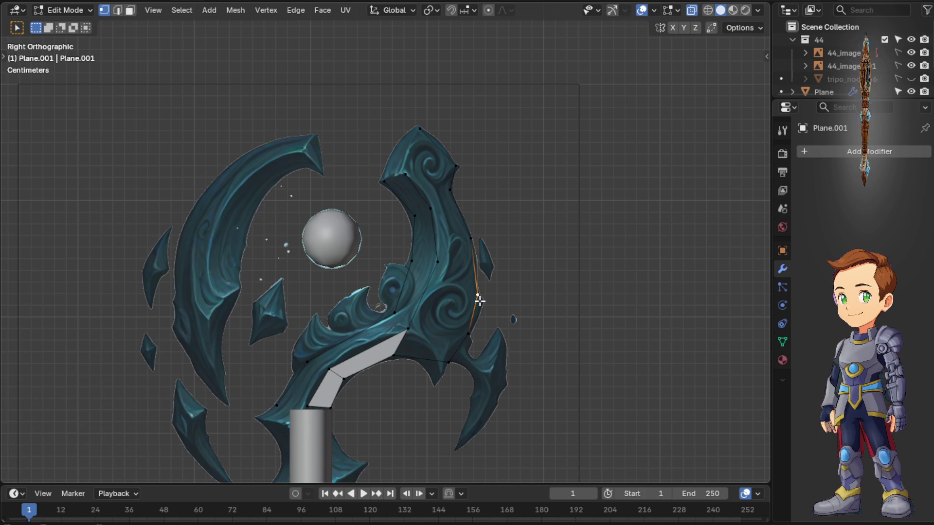
pyautogui.press('g')
pyautogui.click(475, 292)
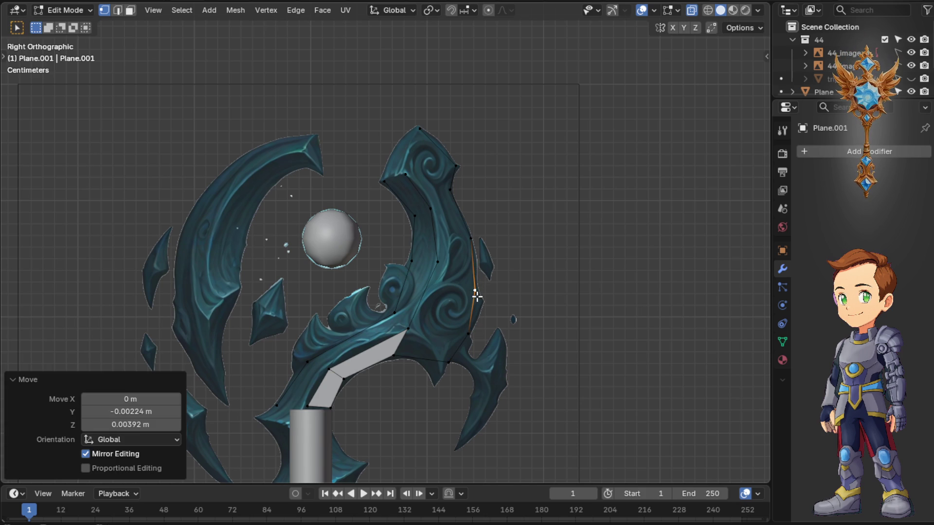
# Fill the gap's edge loop with a face, then extend the right edge upward with two more quads
pyautogui.click(412, 355)
pyautogui.keyDown('shift'); pyautogui.click(448, 356); pyautogui.keyUp('shift')
pyautogui.keyDown('shift'); pyautogui.click(462, 338); pyautogui.keyUp('shift')
pyautogui.press('g')
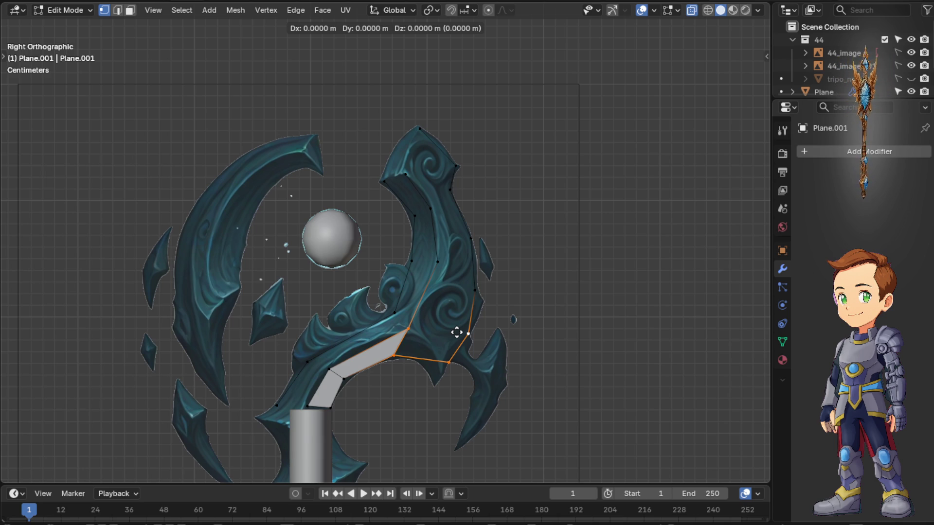
pyautogui.rightClick(457, 333)
pyautogui.press('f')
pyautogui.click(464, 333)
pyautogui.press('f')
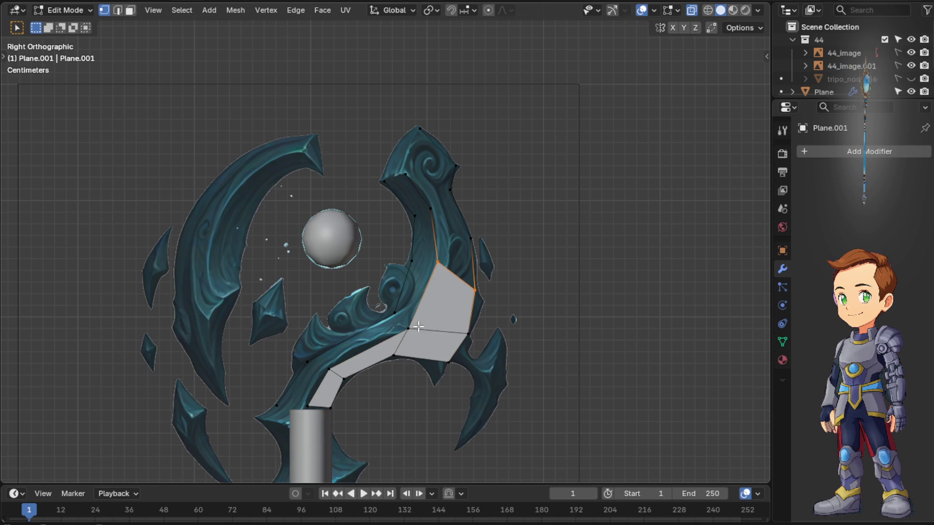
pyautogui.press('f')
pyautogui.press('f')
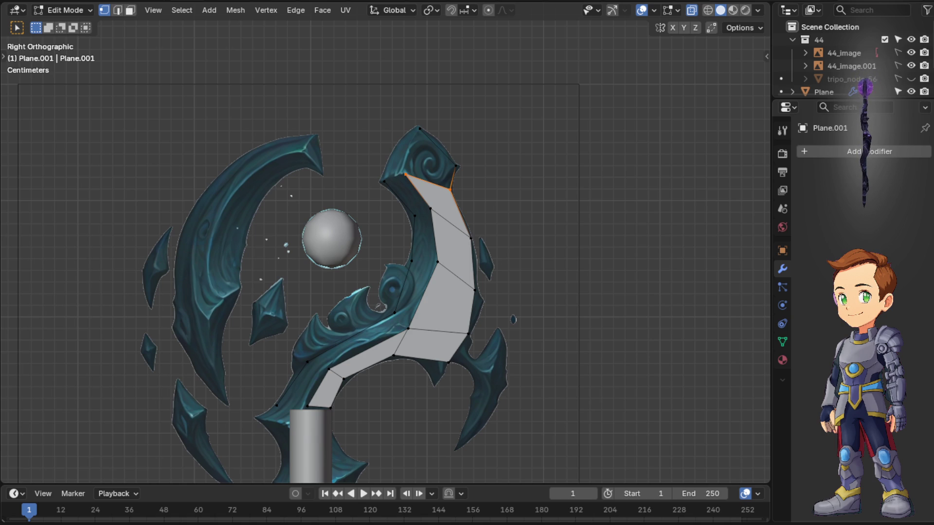
pyautogui.scroll(2, 463, 323)
pyautogui.scroll(-3, 463, 323)
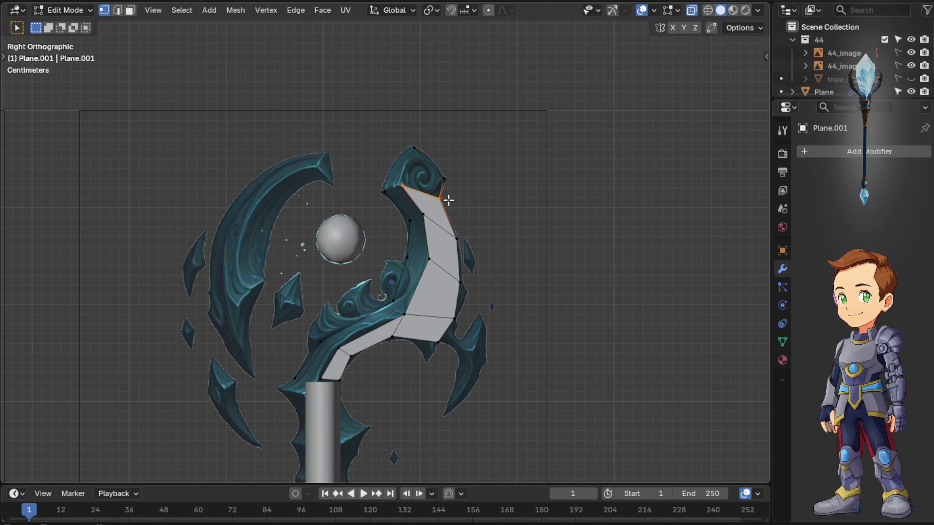
pyautogui.scroll(2, 448, 202)
pyautogui.scroll(2, 448, 201)
pyautogui.moveTo(472, 178); pyautogui.dragTo(492, 171, button='middle')
pyautogui.press('KP_1')
pyautogui.press('KP_3')
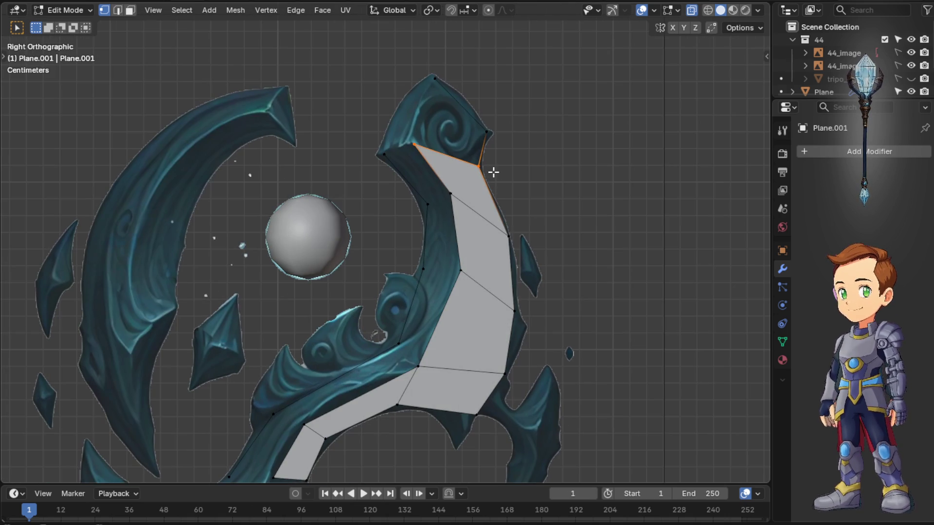
pyautogui.scroll(-2, 467, 142)
pyautogui.scroll(4, 467, 141)
pyautogui.scroll(-2, 419, 141)
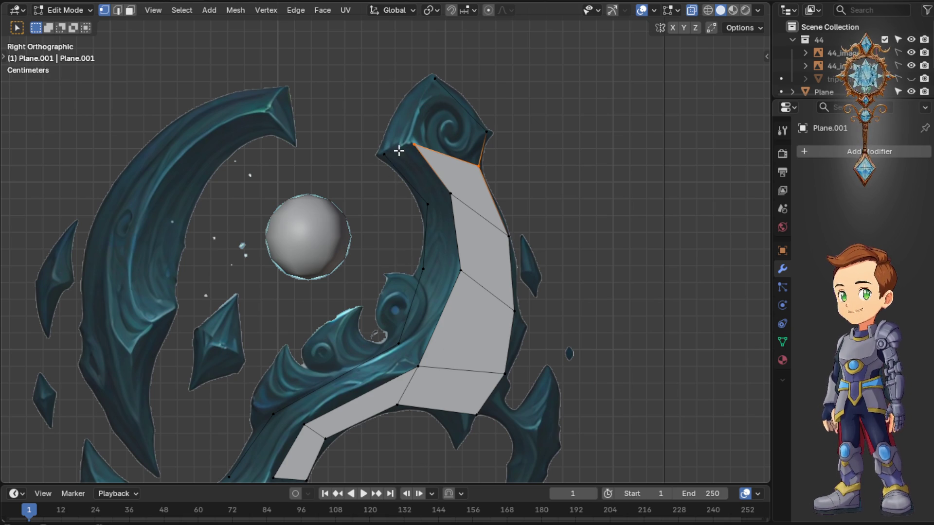
pyautogui.scroll(-3, 271, 406)
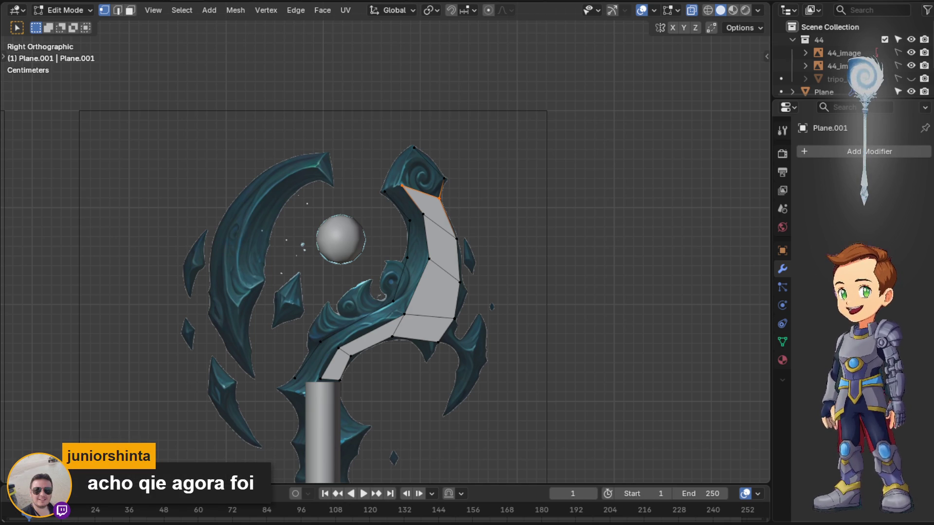
pyautogui.scroll(4, 462, 158)
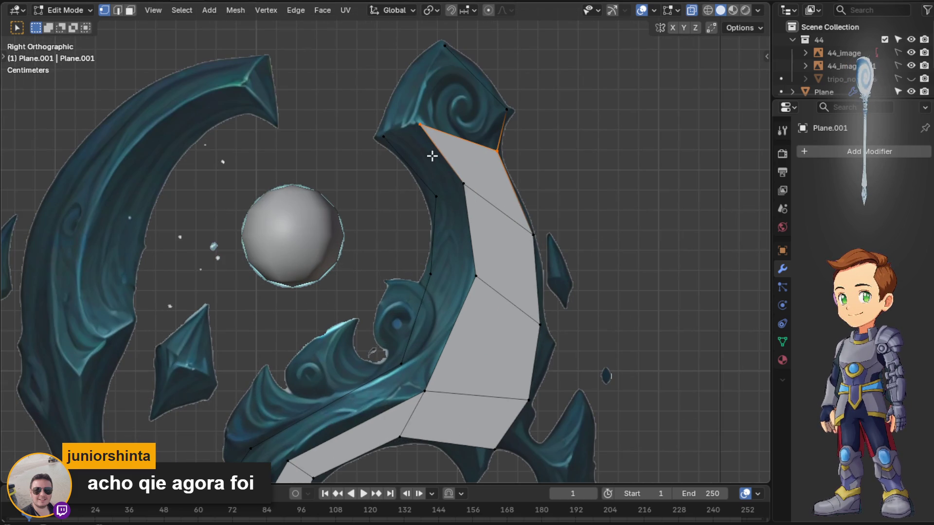
# Cap the blade tip with a face across its three top vertices
pyautogui.keyDown('shift'); pyautogui.click(446, 46); pyautogui.keyUp('shift')
pyautogui.keyDown('shift'); pyautogui.click(505, 111); pyautogui.keyUp('shift')
pyautogui.keyDown('shift'); pyautogui.click(498, 151); pyautogui.keyUp('shift')
pyautogui.press('f')
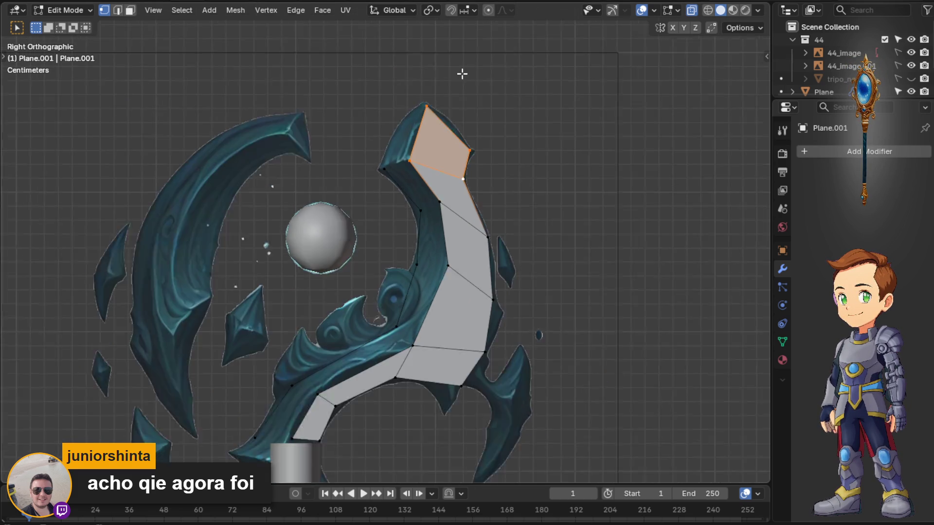
pyautogui.scroll(-2, 431, 268)
pyautogui.scroll(-2, 371, 333)
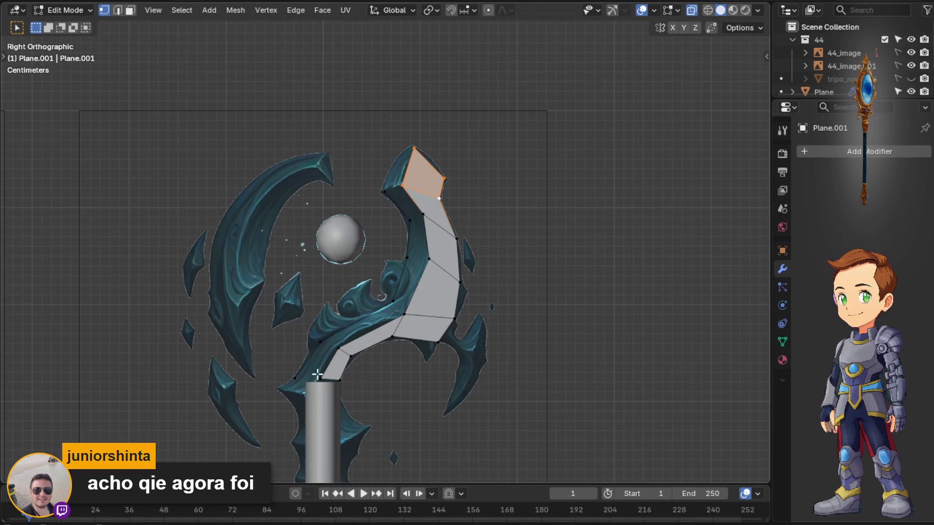
# Fill the bottom-left opening and keep adding faces up the blade's lower curve
pyautogui.click(315, 381)
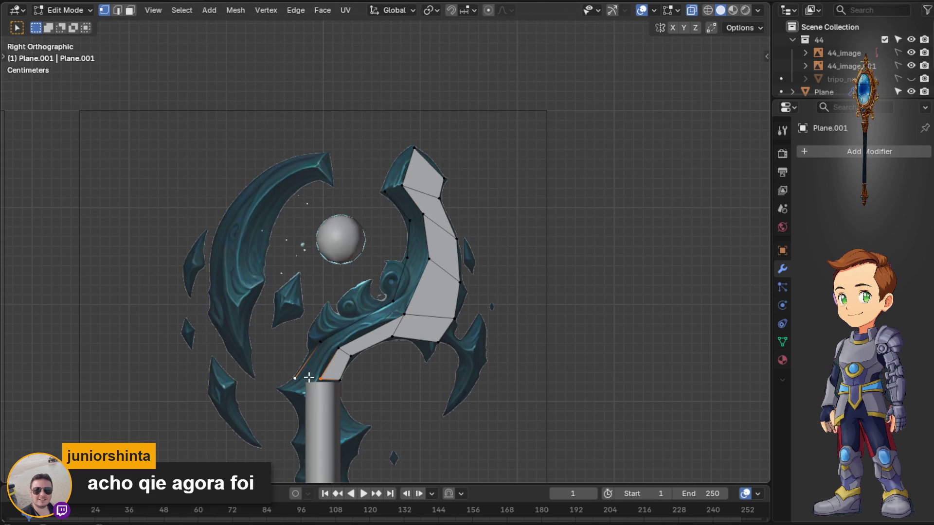
pyautogui.keyDown('shift'); pyautogui.click(323, 376); pyautogui.keyUp('shift')
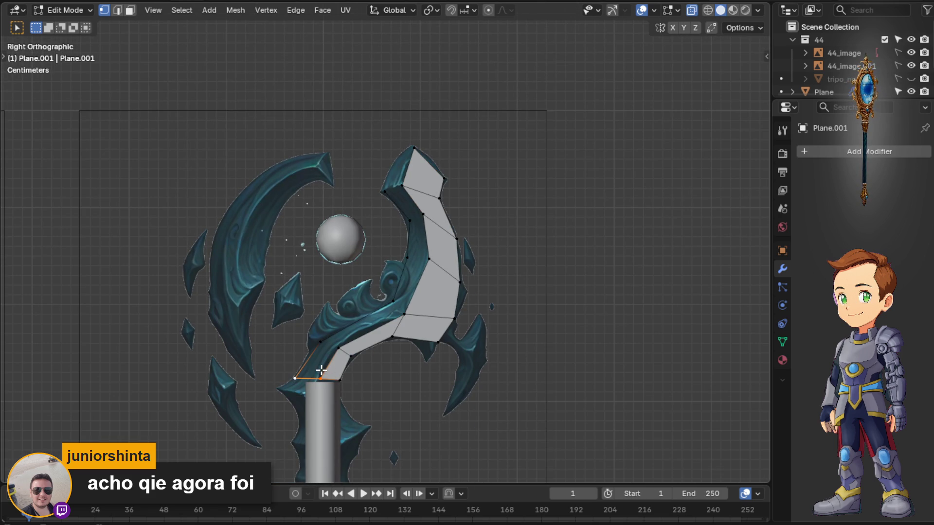
pyautogui.press('f')
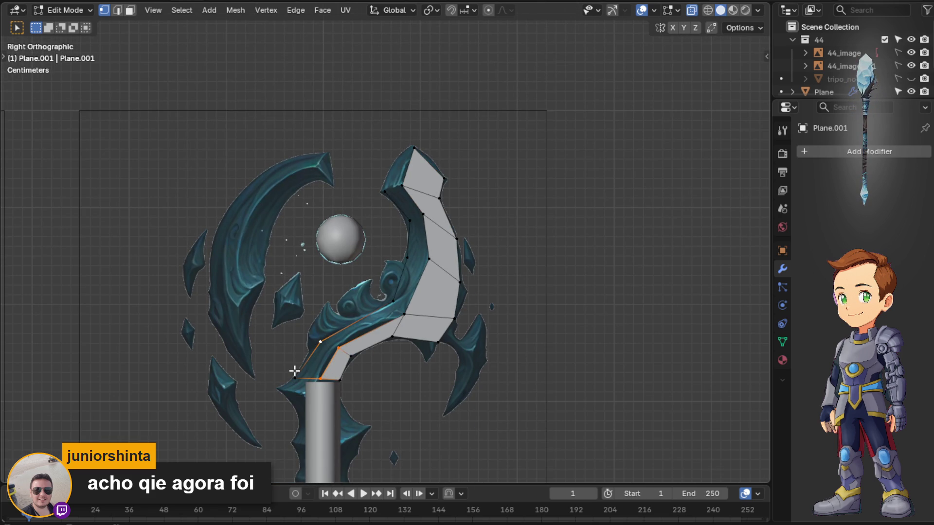
pyautogui.keyDown('shift'); pyautogui.click(296, 371); pyautogui.keyUp('shift')
pyautogui.click(338, 348)
pyautogui.press('f')
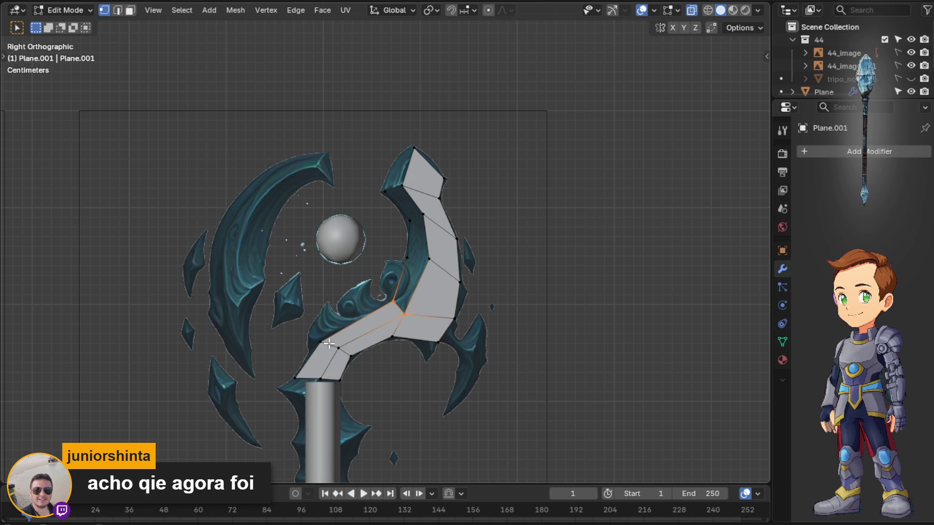
pyautogui.press('f')
pyautogui.press('f')
pyautogui.press('f')
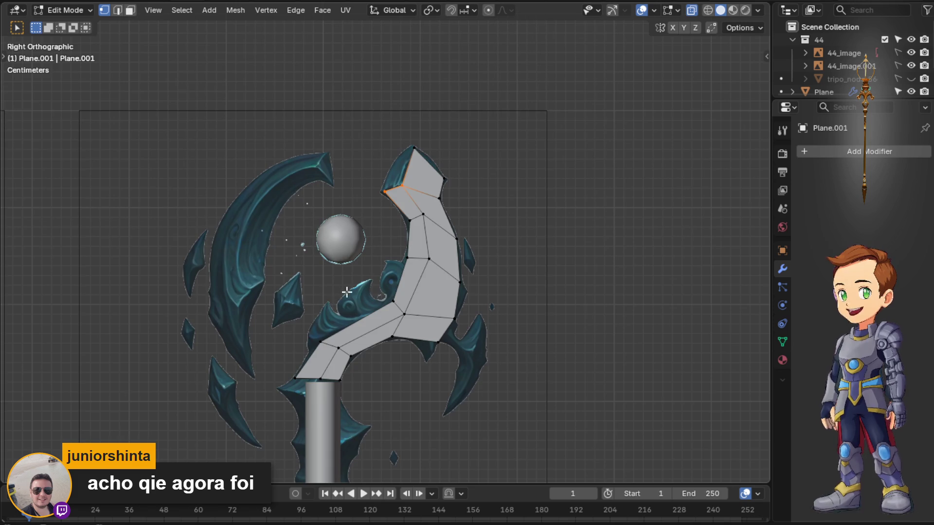
pyautogui.scroll(3, 340, 292)
pyautogui.scroll(-1, 340, 292)
# Extrude the blade tip corner vertex out to the painted point
pyautogui.moveTo(433, 287)
pyautogui.keyDown('shift'); pyautogui.mouseDown(button='middle')
pyautogui.moveTo(516, 250)
pyautogui.moveTo(540, 285)
pyautogui.mouseUp(button='middle'); pyautogui.keyUp('shift')
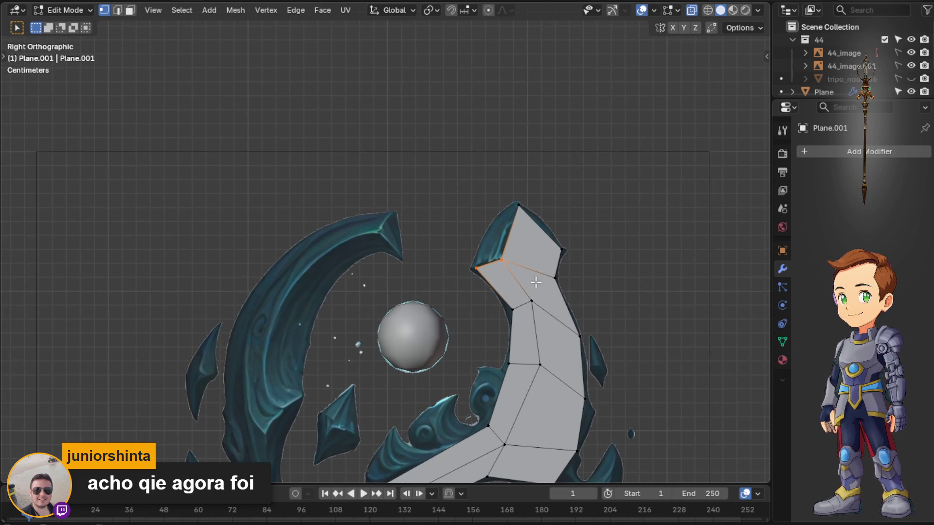
pyautogui.click(481, 266)
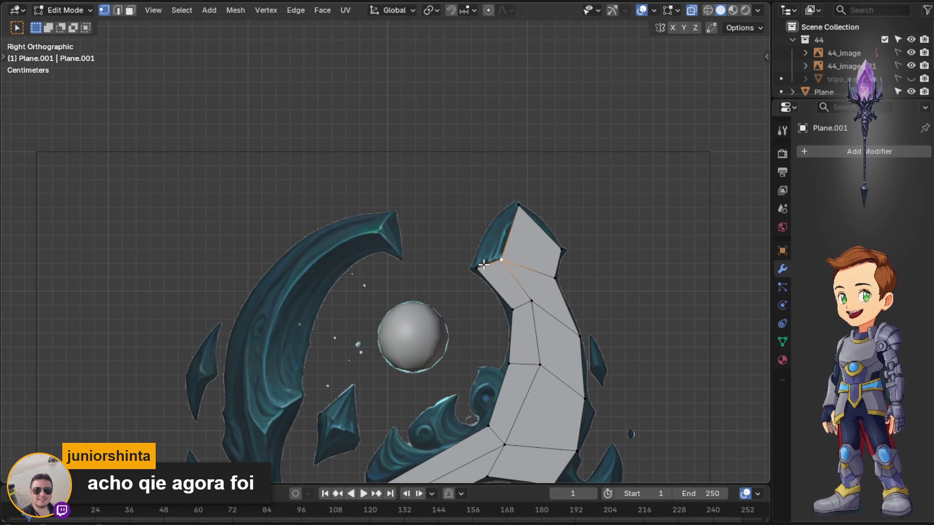
pyautogui.click(506, 208)
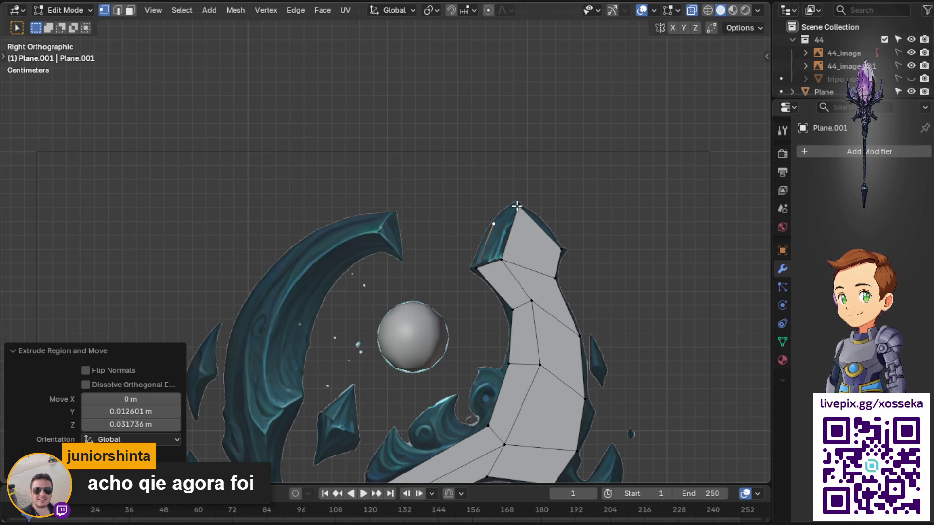
pyautogui.hotkey('ctrl', 'z')
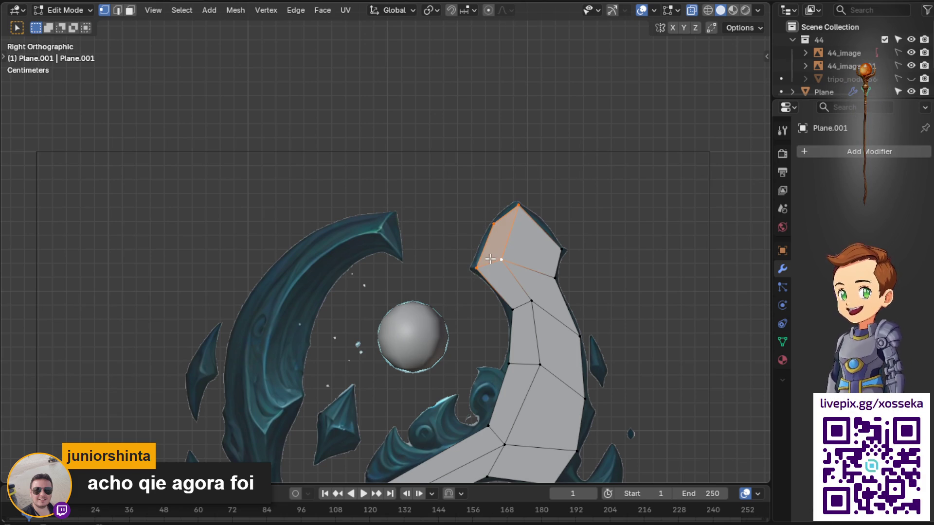
# Nudge the tip and top-tip vertices with G so they hug the reference point, then deselect
pyautogui.press('g')
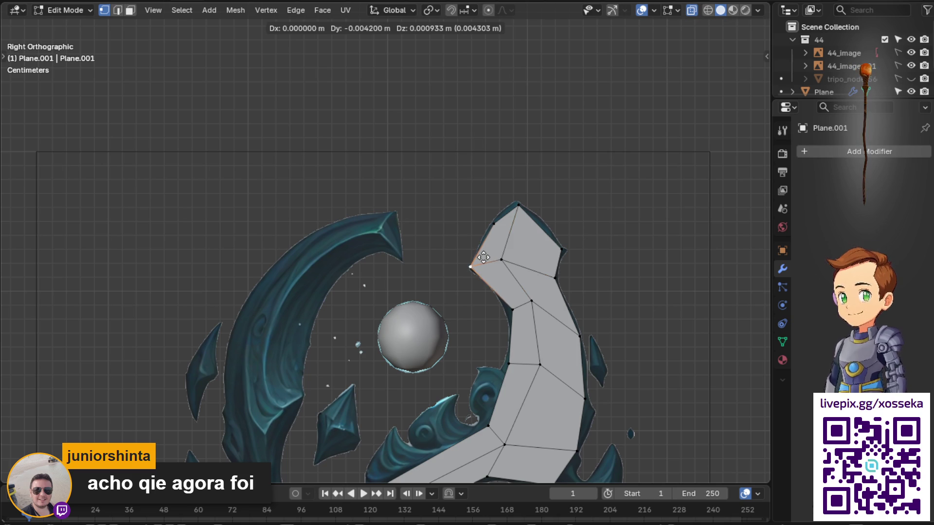
pyautogui.click(486, 258)
pyautogui.click(492, 225)
pyautogui.press('g')
pyautogui.click(497, 219)
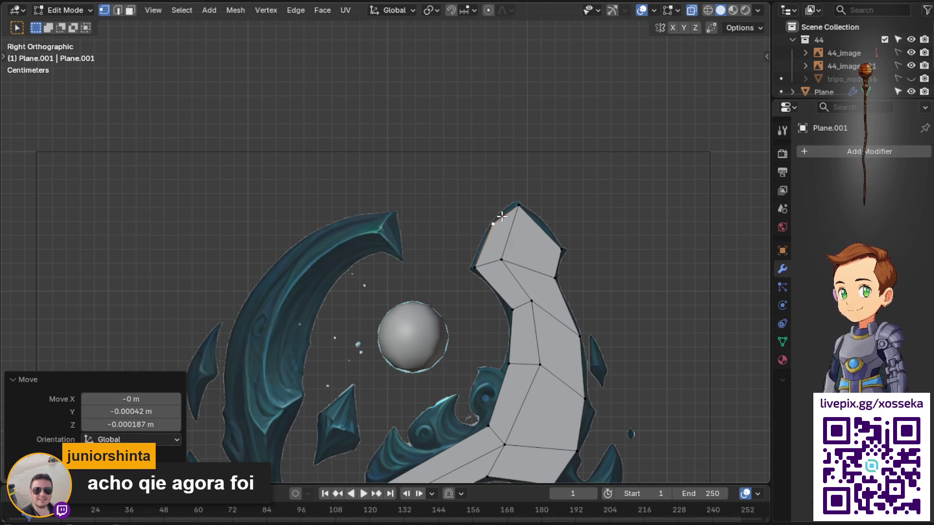
pyautogui.click(518, 207)
pyautogui.press('g')
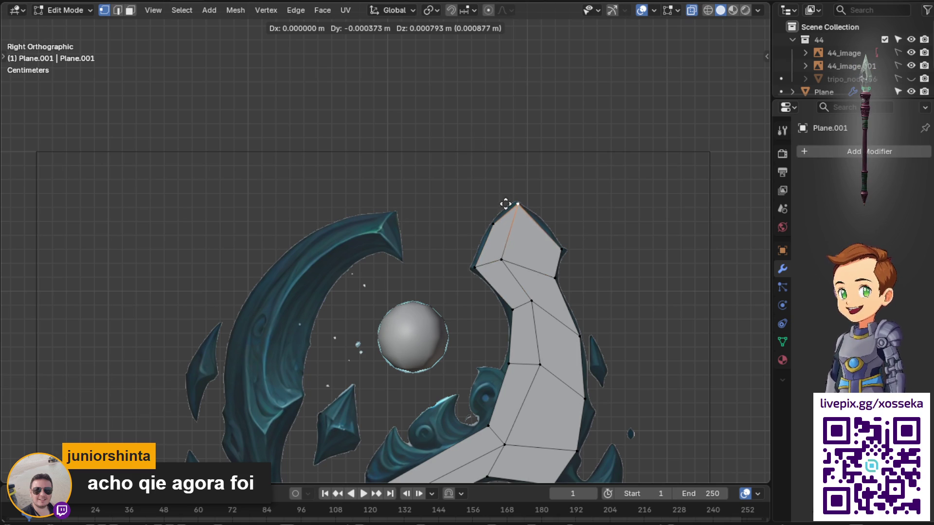
pyautogui.click(487, 206)
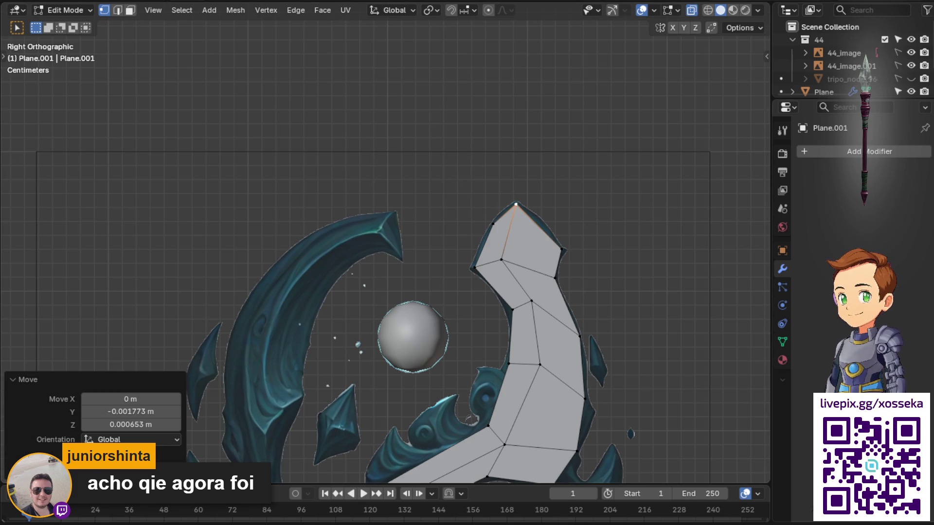
pyautogui.click(592, 151)
pyautogui.scroll(-3, 563, 302)
pyautogui.moveTo(563, 302)
pyautogui.mouseDown(button='middle')
pyautogui.moveTo(422, 271)
pyautogui.moveTo(468, 323)
pyautogui.mouseUp(button='middle')
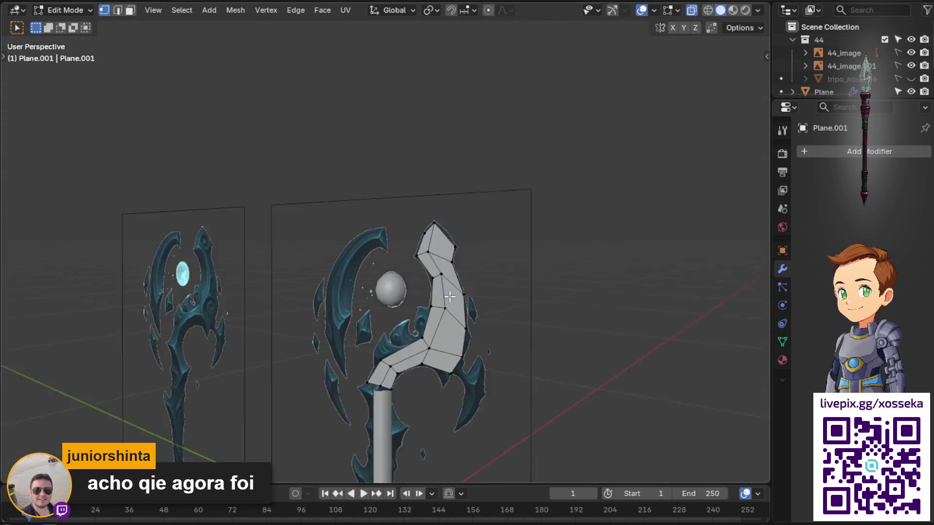
pyautogui.scroll(2, 468, 323)
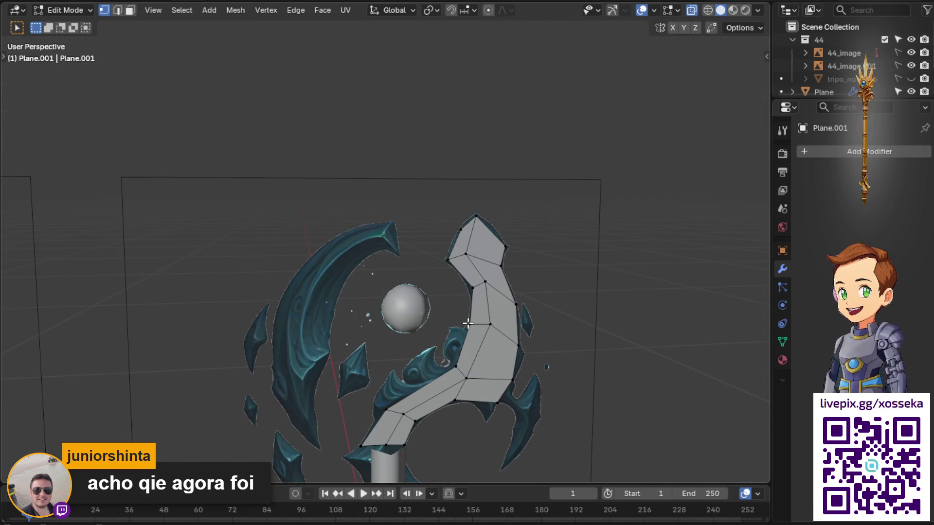
pyautogui.press('KP_3')
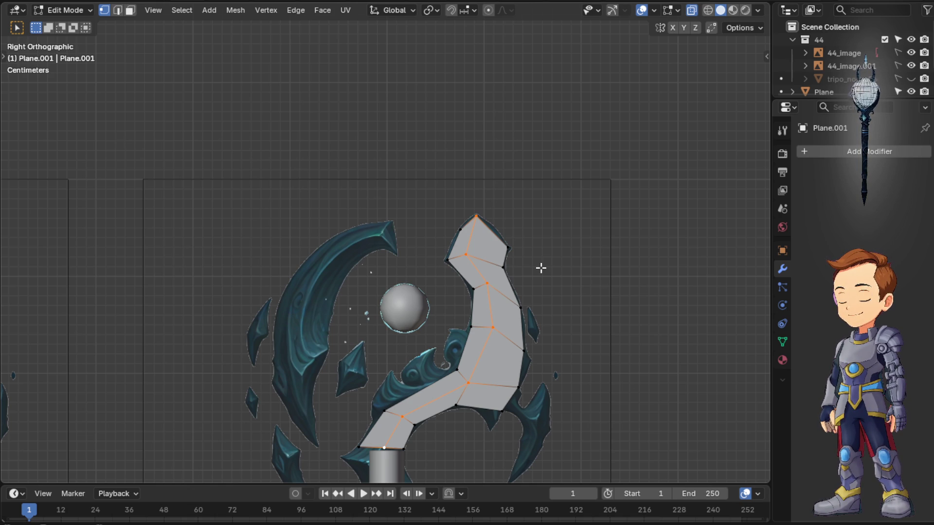
pyautogui.rightClick(582, 231)
# From Top Ortho, move the inner-edge vertices along X to thicken the blade, then return to Object Mode
pyautogui.moveTo(644, 198)
pyautogui.mouseDown(button='middle')
pyautogui.moveTo(640, 250)
pyautogui.moveTo(650, 263)
pyautogui.mouseUp(button='middle')
pyautogui.press('KP_7')
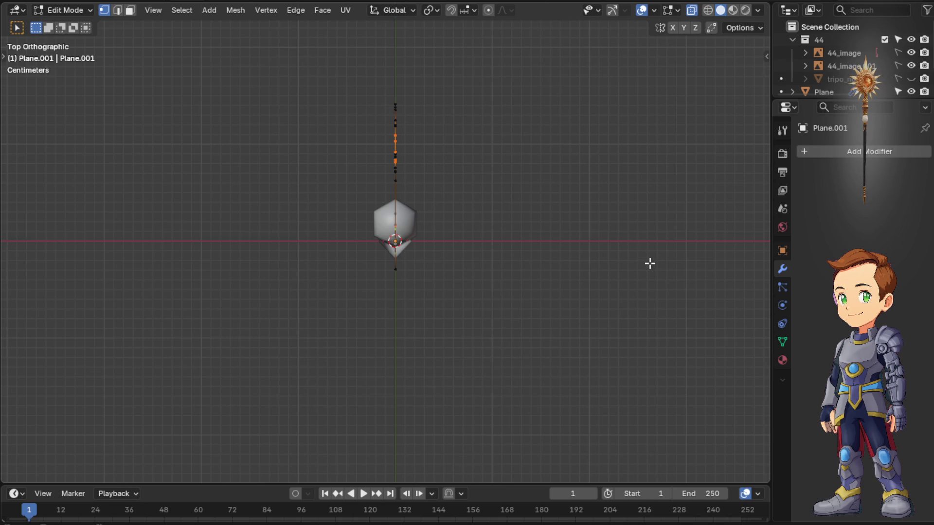
pyautogui.press('g')
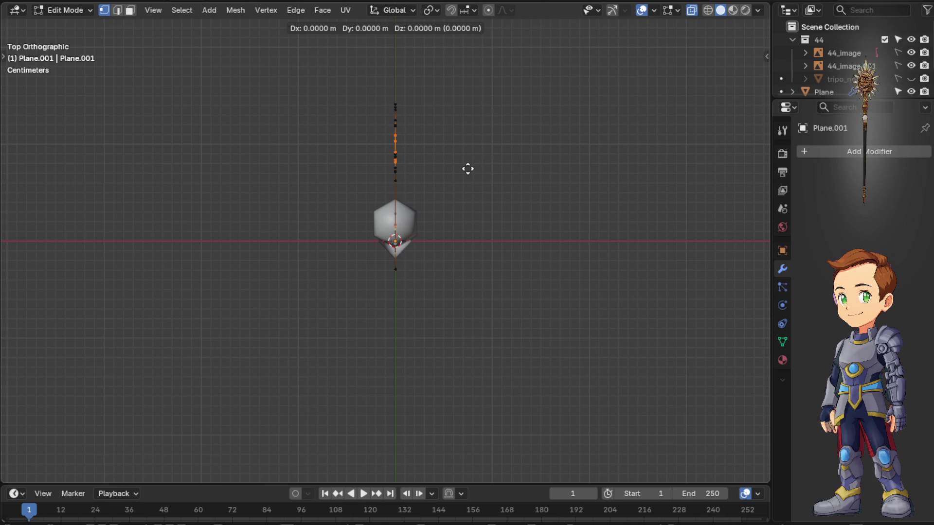
pyautogui.press('x')
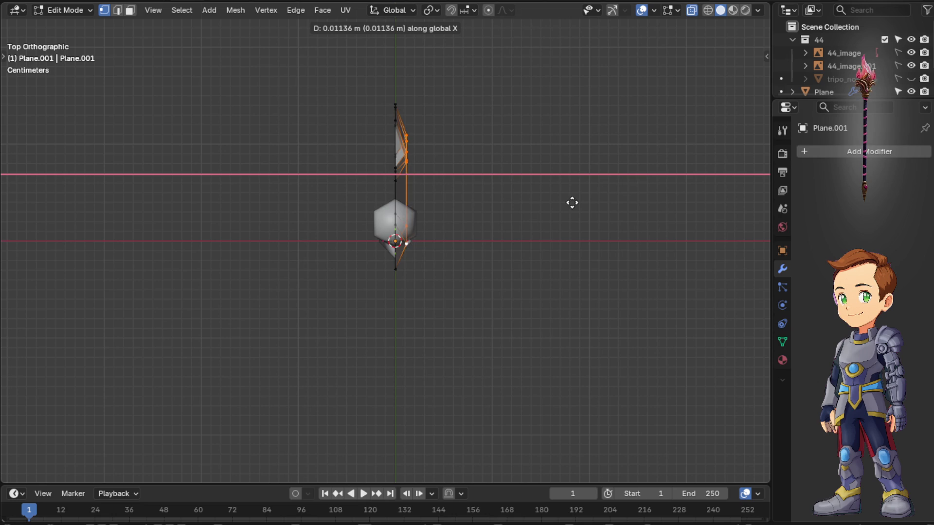
pyautogui.click(617, 199)
pyautogui.moveTo(601, 202)
pyautogui.mouseDown(button='middle')
pyautogui.moveTo(483, 117)
pyautogui.moveTo(465, 36)
pyautogui.mouseUp(button='middle')
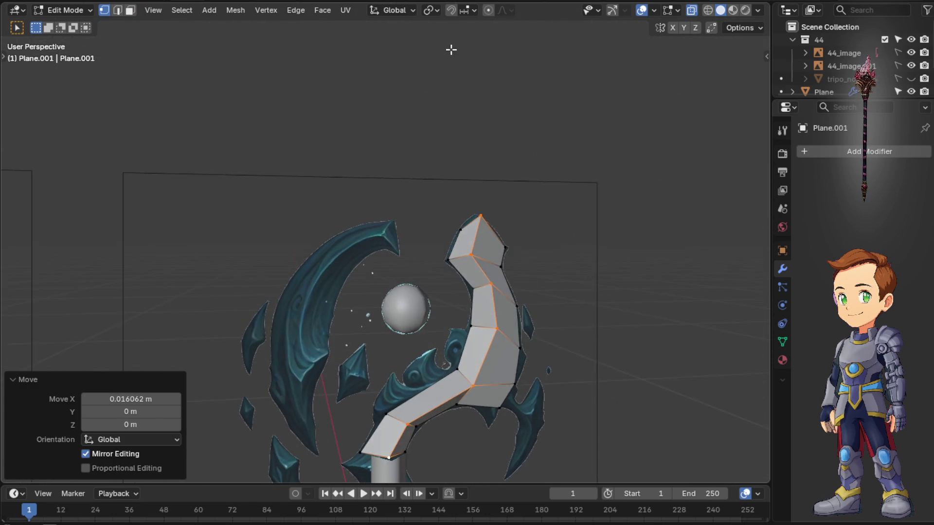
pyautogui.scroll(2, 416, 36)
pyautogui.press('Tab')
pyautogui.moveTo(551, 292)
pyautogui.mouseDown(button='middle')
pyautogui.moveTo(475, 287)
pyautogui.moveTo(571, 292)
pyautogui.mouseUp(button='middle')
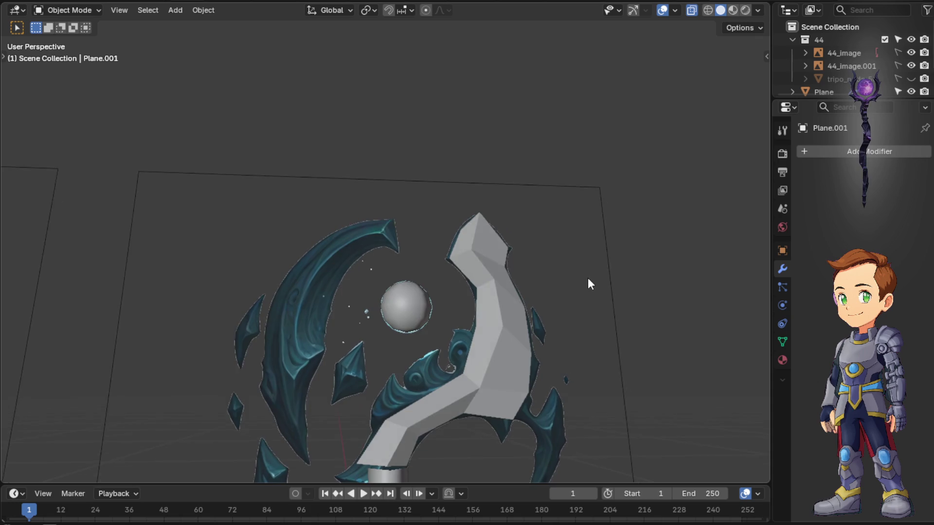
pyautogui.moveTo(579, 283)
pyautogui.mouseDown(button='middle')
pyautogui.moveTo(513, 274)
pyautogui.moveTo(528, 312)
pyautogui.moveTo(563, 303)
pyautogui.moveTo(390, 307)
pyautogui.moveTo(463, 402)
pyautogui.moveTo(559, 373)
pyautogui.mouseUp(button='middle')
pyautogui.click(494, 307)
pyautogui.moveTo(495, 307)
pyautogui.mouseDown(button='middle')
pyautogui.moveTo(469, 237)
pyautogui.moveTo(441, 249)
pyautogui.moveTo(453, 311)
pyautogui.moveTo(474, 333)
pyautogui.moveTo(496, 267)
pyautogui.moveTo(500, 279)
pyautogui.mouseUp(button='middle')
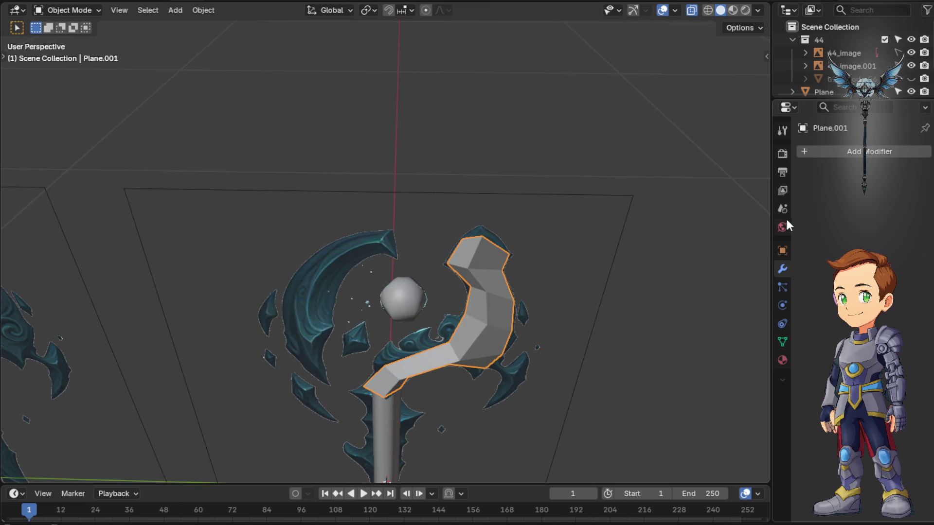
pyautogui.moveTo(730, 274)
pyautogui.mouseDown(button='middle')
pyautogui.moveTo(530, 278)
pyautogui.moveTo(512, 308)
pyautogui.moveTo(477, 305)
pyautogui.moveTo(506, 262)
pyautogui.moveTo(494, 250)
pyautogui.moveTo(519, 190)
pyautogui.moveTo(650, 280)
pyautogui.moveTo(663, 260)
pyautogui.moveTo(542, 218)
pyautogui.mouseUp(button='middle')
pyautogui.press('Tab')
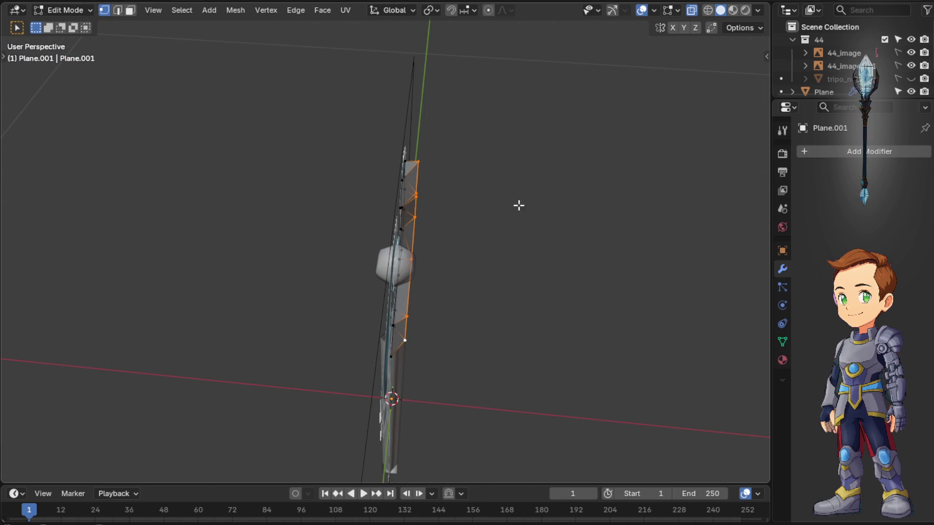
pyautogui.moveTo(433, 175)
pyautogui.mouseDown(button='middle')
pyautogui.moveTo(369, 140)
pyautogui.moveTo(303, 133)
pyautogui.moveTo(188, 167)
pyautogui.moveTo(300, 125)
pyautogui.moveTo(419, 124)
pyautogui.moveTo(361, 205)
pyautogui.moveTo(285, 133)
pyautogui.moveTo(229, 129)
pyautogui.moveTo(256, 105)
pyautogui.moveTo(304, 95)
pyautogui.mouseUp(button='middle')
pyautogui.moveTo(505, 199); pyautogui.dragTo(381, 235, button='middle')
pyautogui.moveTo(405, 293)
pyautogui.mouseDown(button='middle')
pyautogui.moveTo(518, 219)
pyautogui.moveTo(544, 252)
pyautogui.mouseUp(button='middle')
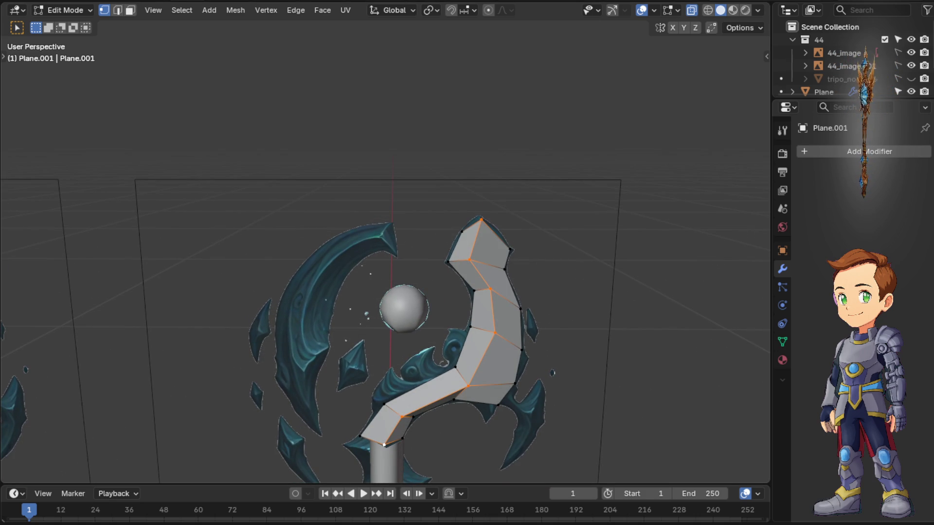
pyautogui.moveTo(512, 329); pyautogui.dragTo(560, 330, button='middle')
pyautogui.press('Tab')
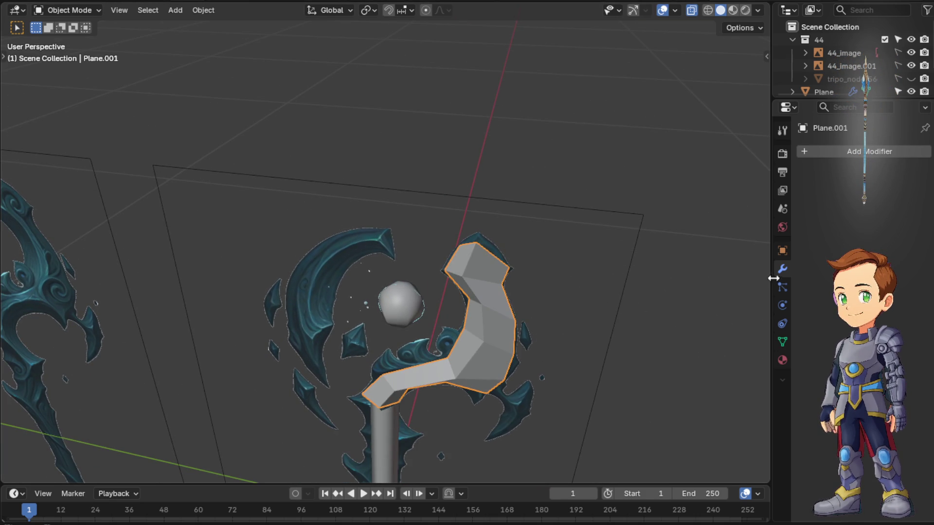
# Add a Mirror modifier to the blade mirroring on X only, after trying and disabling the Y axis
pyautogui.click(840, 154)
pyautogui.moveTo(781, 184)
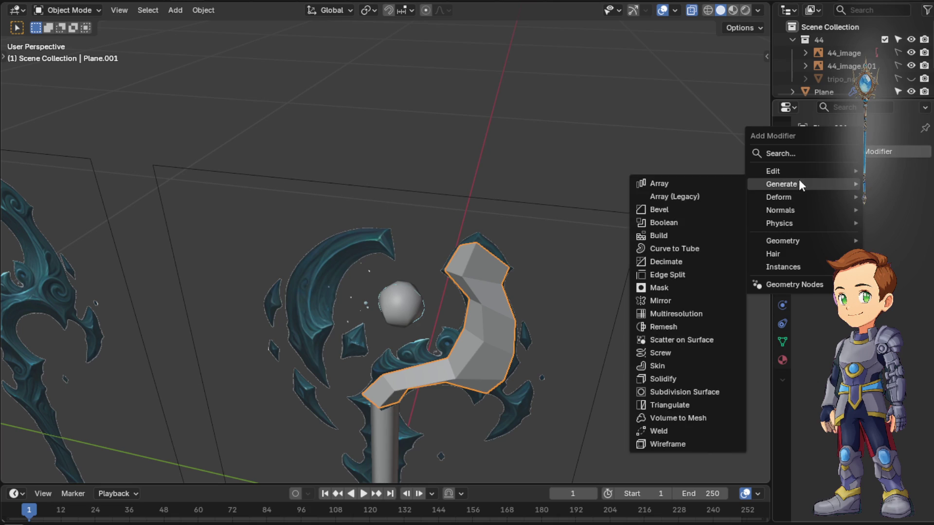
pyautogui.click(683, 302)
pyautogui.moveTo(636, 298)
pyautogui.mouseDown(button='middle')
pyautogui.moveTo(519, 288)
pyautogui.moveTo(493, 307)
pyautogui.moveTo(452, 252)
pyautogui.moveTo(419, 253)
pyautogui.mouseUp(button='middle')
pyautogui.click(885, 195)
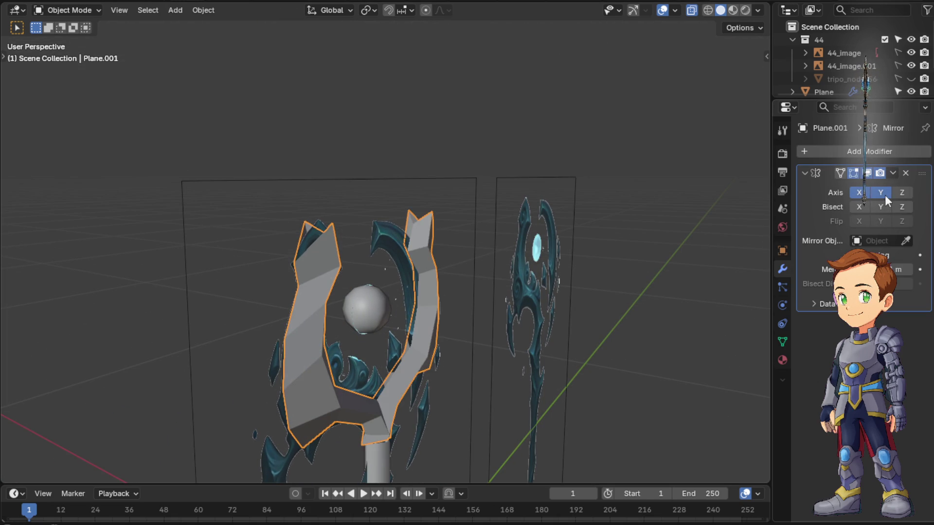
pyautogui.click(885, 195)
pyautogui.moveTo(760, 212)
pyautogui.mouseDown(button='middle')
pyautogui.moveTo(692, 204)
pyautogui.moveTo(750, 285)
pyautogui.moveTo(728, 199)
pyautogui.mouseUp(button='middle')
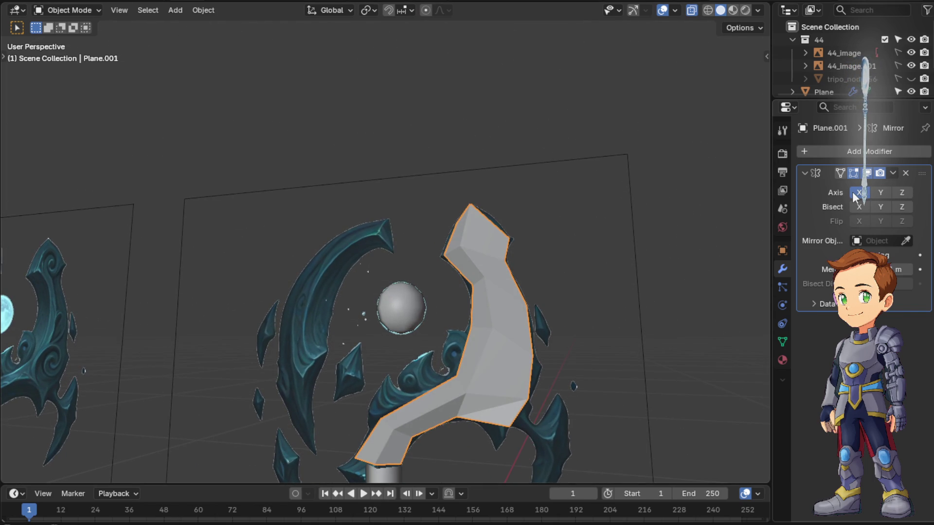
pyautogui.moveTo(679, 248)
pyautogui.mouseDown(button='middle')
pyautogui.moveTo(646, 264)
pyautogui.moveTo(584, 223)
pyautogui.moveTo(496, 251)
pyautogui.moveTo(472, 240)
pyautogui.moveTo(567, 225)
pyautogui.moveTo(592, 239)
pyautogui.mouseUp(button='middle')
pyautogui.press('Tab')
pyautogui.moveTo(502, 330)
pyautogui.mouseDown(button='middle')
pyautogui.moveTo(569, 244)
pyautogui.moveTo(561, 222)
pyautogui.moveTo(569, 257)
pyautogui.moveTo(547, 267)
pyautogui.moveTo(529, 231)
pyautogui.moveTo(493, 241)
pyautogui.moveTo(477, 263)
pyautogui.moveTo(431, 258)
pyautogui.moveTo(392, 281)
pyautogui.moveTo(536, 341)
pyautogui.moveTo(544, 321)
pyautogui.mouseUp(button='middle')
# Enable the Face Orientation overlay, select all blade geometry and recalculate normals outward with Shift+N
pyautogui.press('Tab')
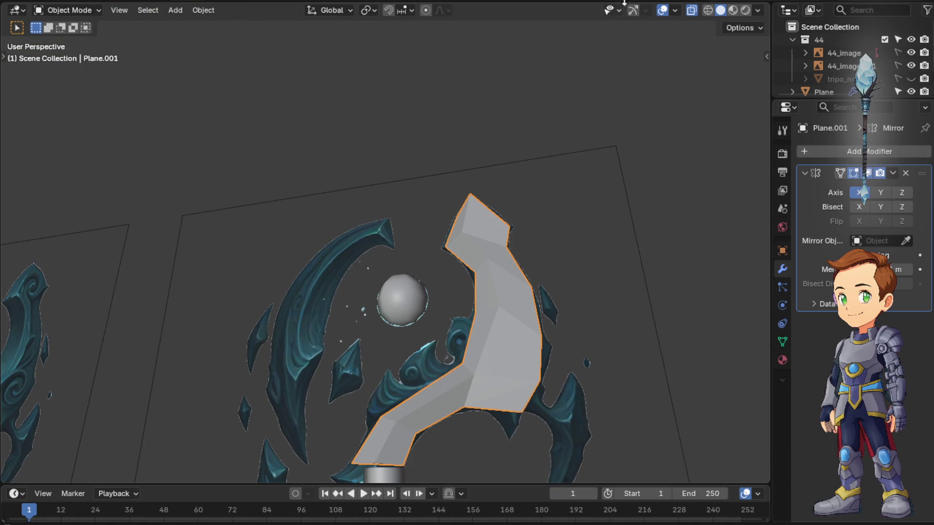
pyautogui.click(675, 9)
pyautogui.click(589, 247)
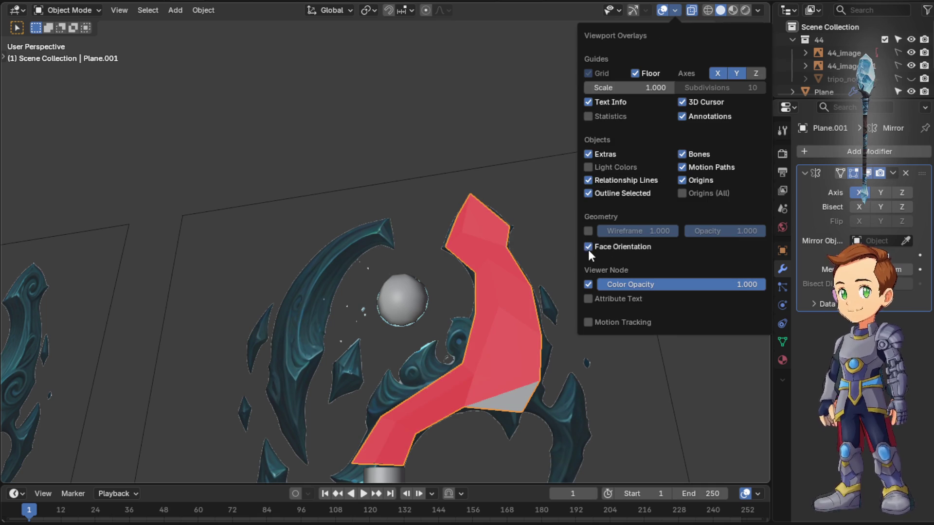
pyautogui.moveTo(516, 359)
pyautogui.mouseDown(button='middle')
pyautogui.moveTo(551, 341)
pyautogui.moveTo(533, 325)
pyautogui.mouseUp(button='middle')
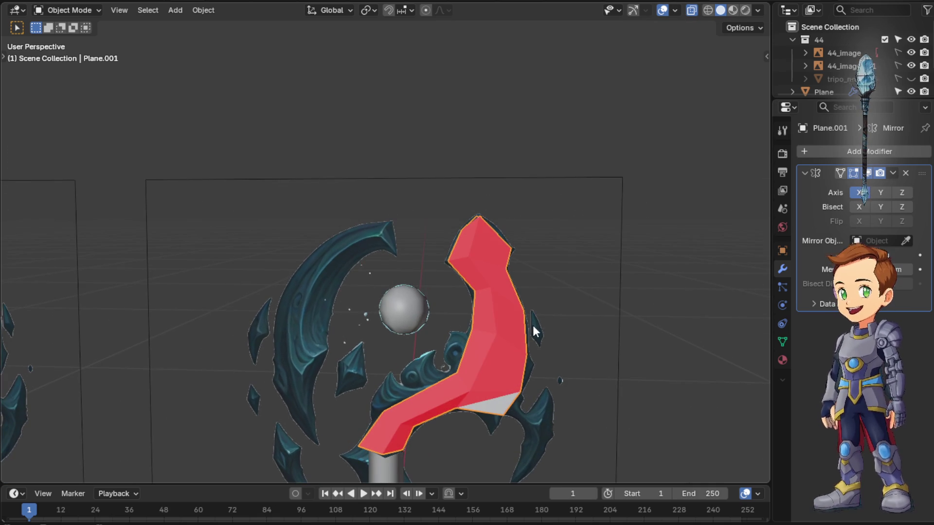
pyautogui.press('Tab')
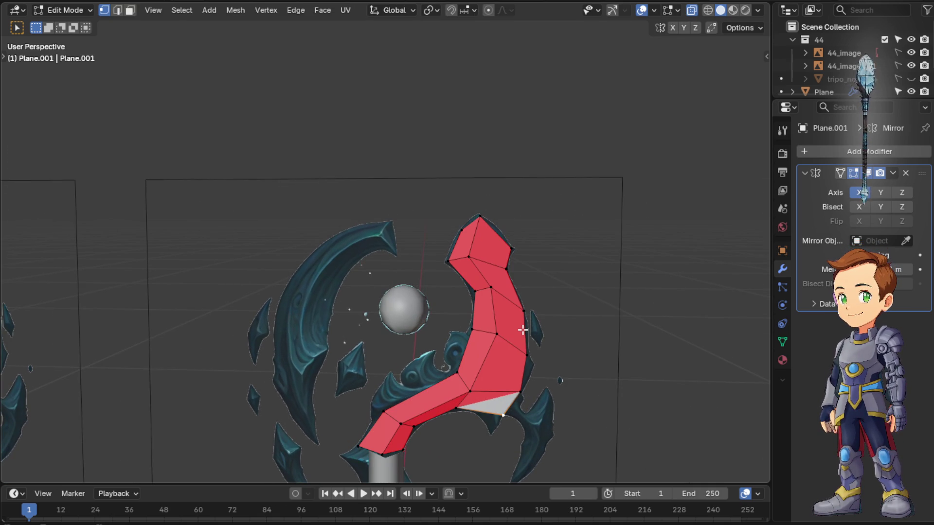
pyautogui.press('a')
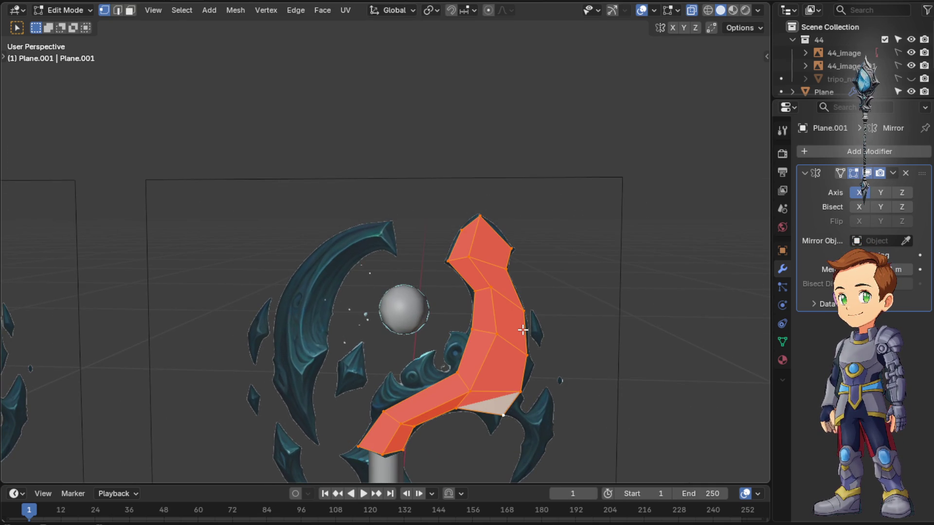
pyautogui.hotkey('shift', 'n')
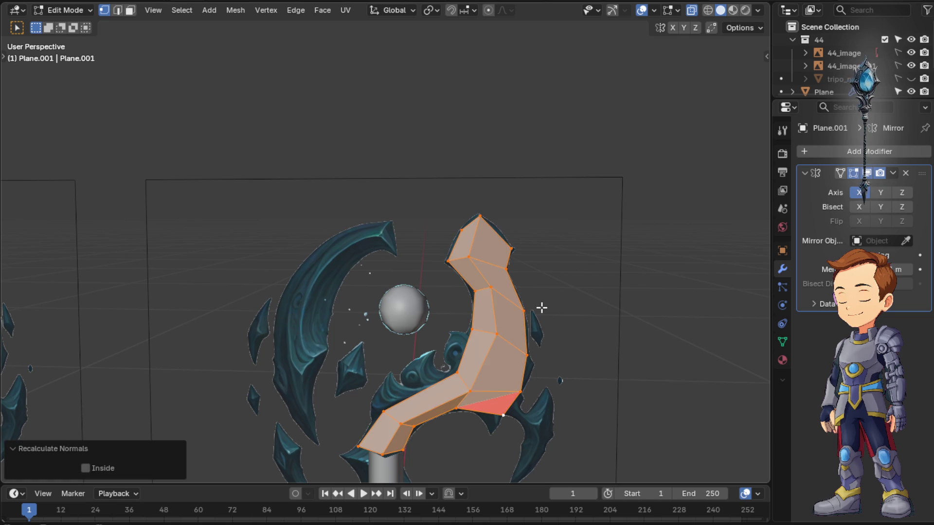
pyautogui.press('Tab')
pyautogui.moveTo(506, 398)
pyautogui.mouseDown(button='middle')
pyautogui.moveTo(490, 360)
pyautogui.moveTo(449, 322)
pyautogui.moveTo(389, 320)
pyautogui.moveTo(415, 313)
pyautogui.moveTo(412, 327)
pyautogui.moveTo(465, 343)
pyautogui.mouseUp(button='middle')
pyautogui.press('Tab')
pyautogui.click(509, 393)
pyautogui.moveTo(508, 393)
pyautogui.mouseDown(button='middle')
pyautogui.moveTo(530, 392)
pyautogui.moveTo(490, 430)
pyautogui.moveTo(424, 418)
pyautogui.moveTo(419, 400)
pyautogui.moveTo(456, 398)
pyautogui.moveTo(471, 350)
pyautogui.moveTo(492, 364)
pyautogui.mouseUp(button='middle')
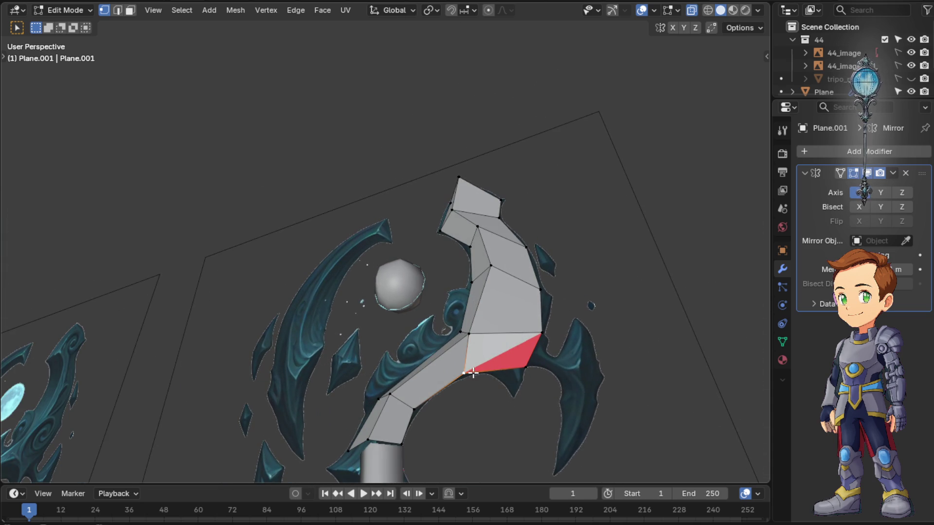
pyautogui.moveTo(532, 338)
pyautogui.mouseDown(button='middle')
pyautogui.moveTo(463, 391)
pyautogui.moveTo(430, 390)
pyautogui.moveTo(466, 439)
pyautogui.moveTo(438, 400)
pyautogui.mouseUp(button='middle')
pyautogui.press('g')
pyautogui.rightClick(400, 420)
pyautogui.press('g')
pyautogui.rightClick(467, 419)
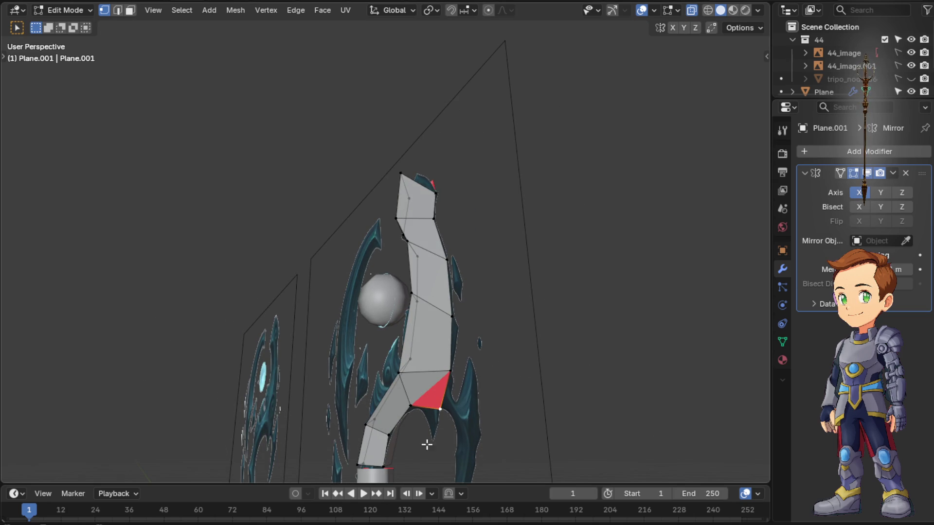
pyautogui.press('g')
pyautogui.rightClick(518, 417)
pyautogui.moveTo(517, 417); pyautogui.dragTo(451, 395, button='middle')
pyautogui.press('g')
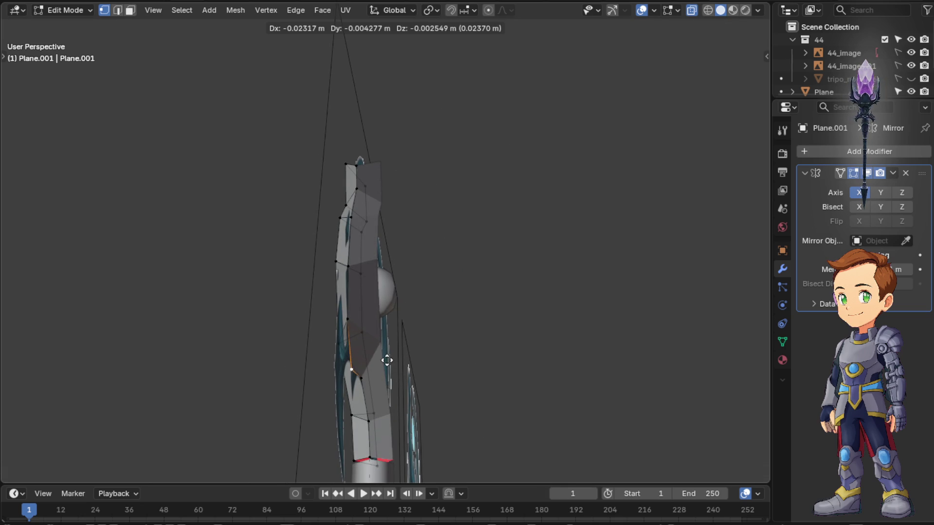
pyautogui.rightClick(391, 351)
pyautogui.moveTo(417, 341); pyautogui.dragTo(439, 358, button='middle')
pyautogui.press('g')
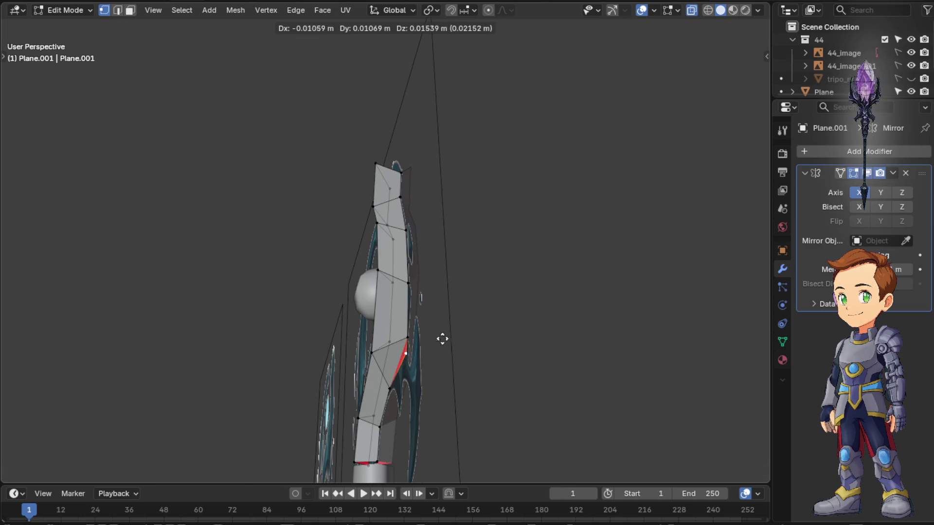
pyautogui.click(385, 380)
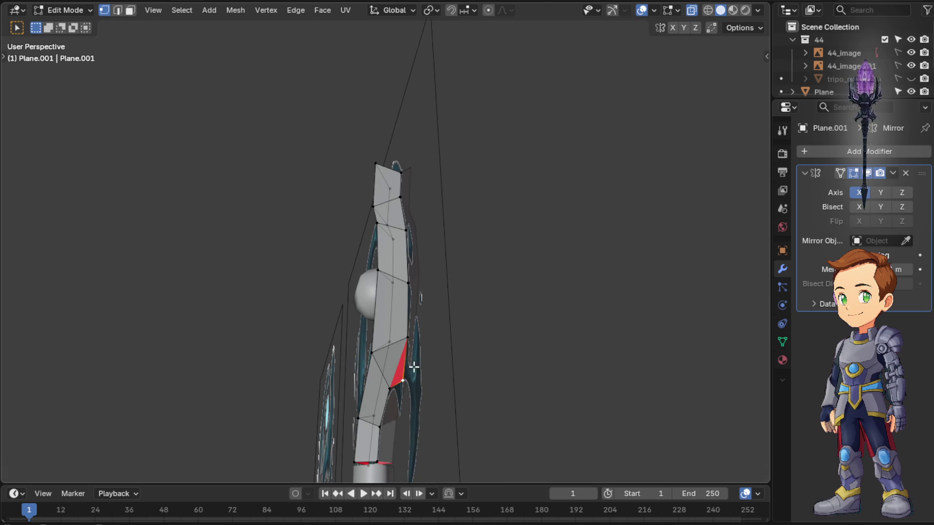
pyautogui.moveTo(417, 371); pyautogui.dragTo(463, 423, button='middle')
pyautogui.press('Tab')
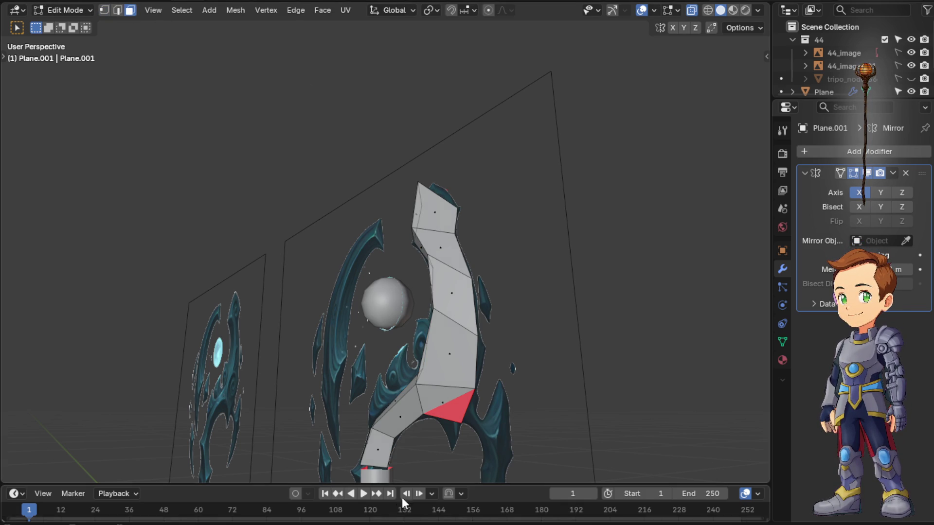
# Delete the stray face beside the red triangle, fill the hole with F, then dissolve the faces there
pyautogui.click(442, 406)
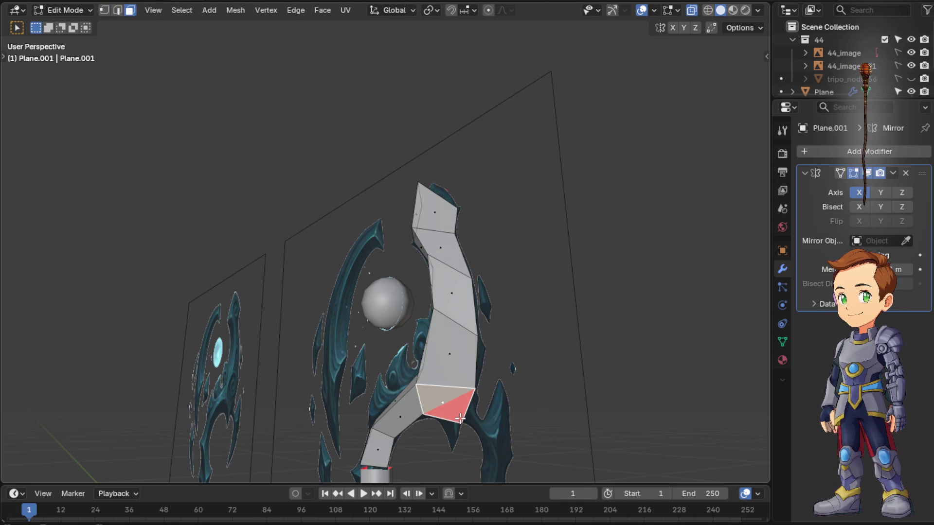
pyautogui.press('x')
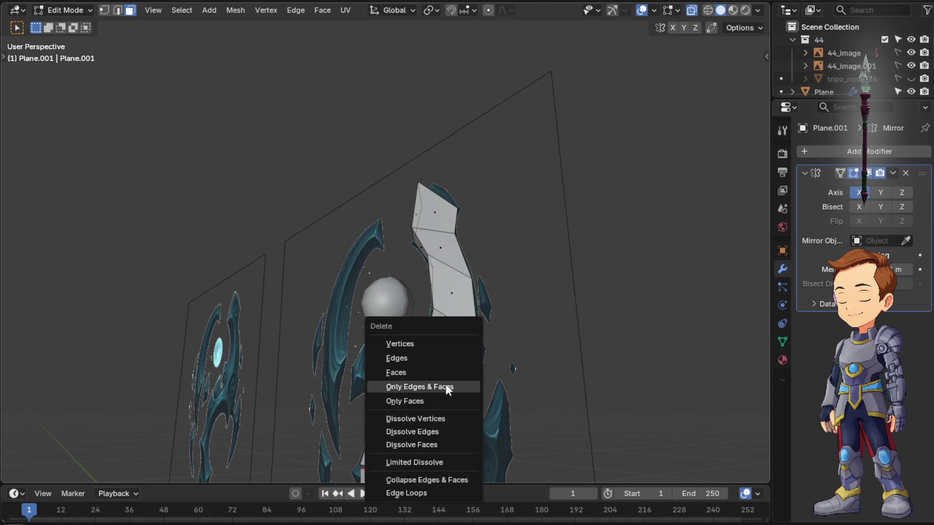
pyautogui.click(449, 371)
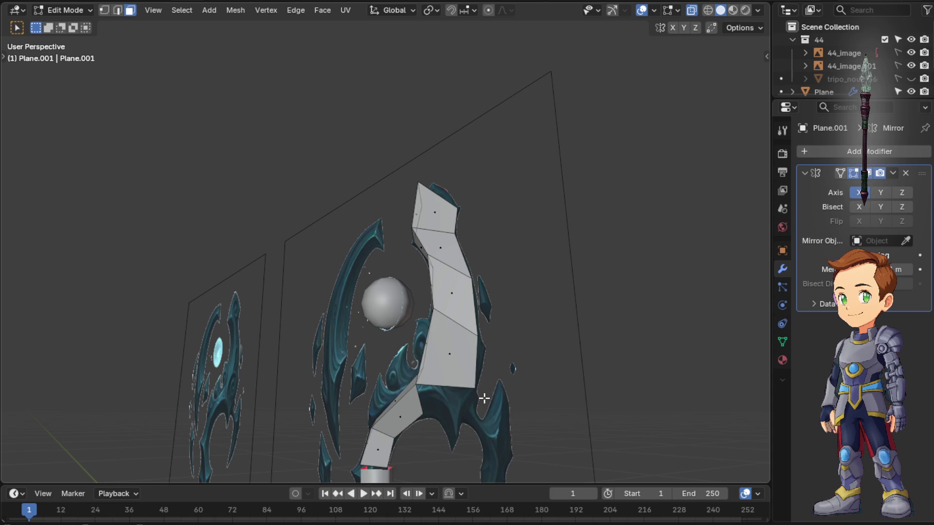
pyautogui.press('f')
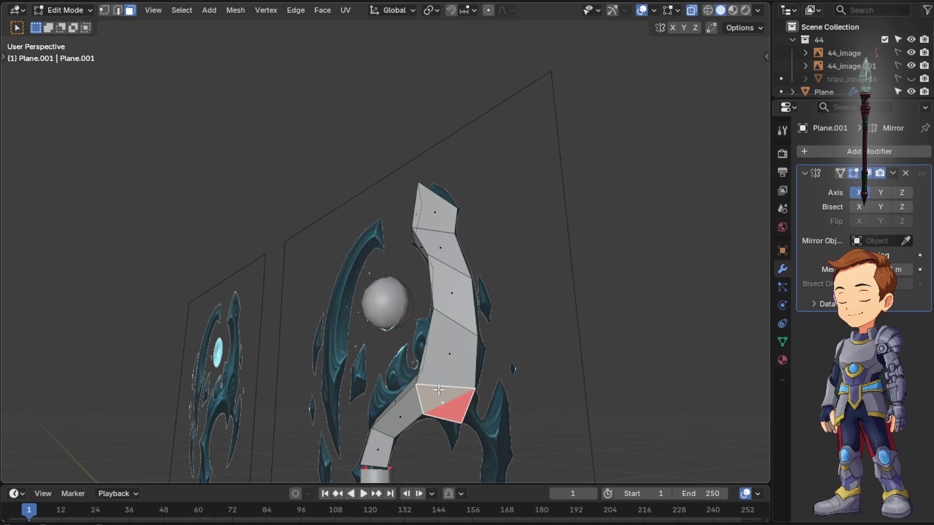
pyautogui.press('x')
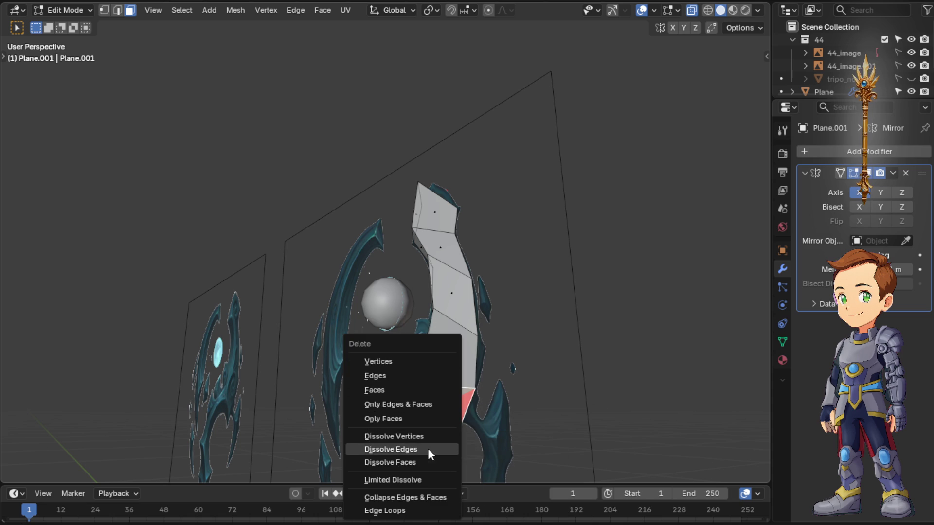
pyautogui.click(424, 461)
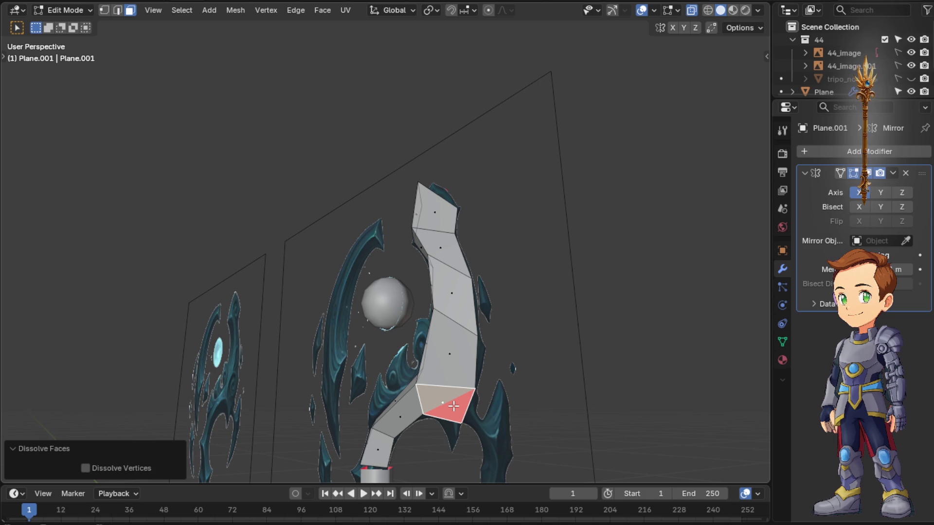
pyautogui.click(453, 406)
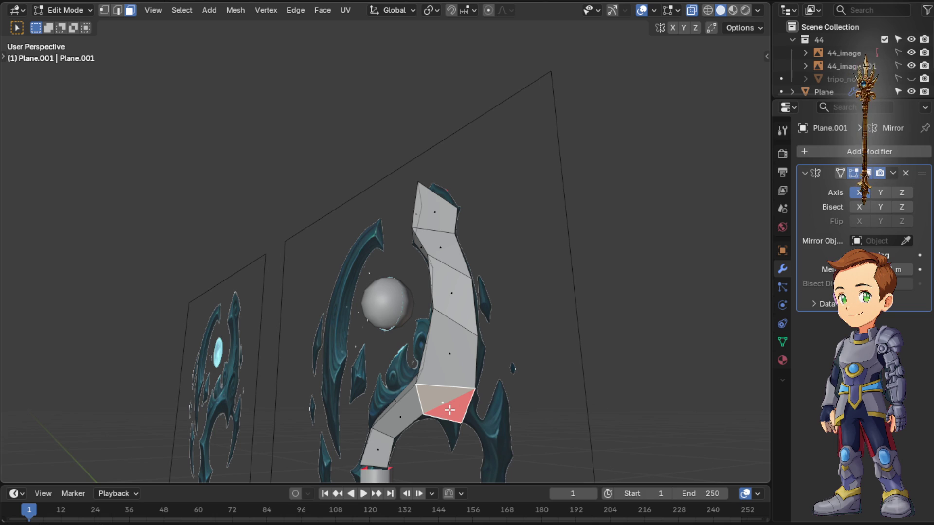
pyautogui.press('Tab')
pyautogui.press('Tab')
pyautogui.click(523, 391)
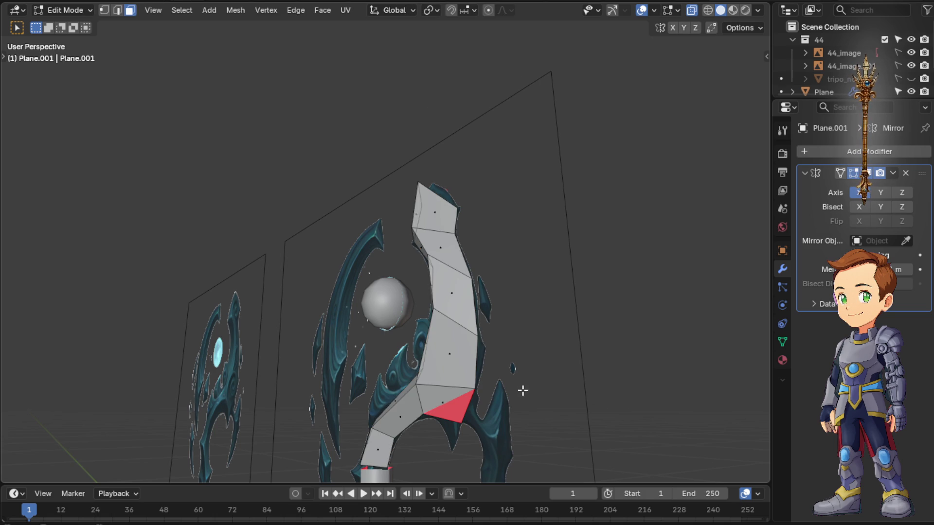
pyautogui.moveTo(475, 414)
pyautogui.mouseDown(button='middle')
pyautogui.moveTo(417, 382)
pyautogui.moveTo(443, 411)
pyautogui.moveTo(428, 418)
pyautogui.moveTo(430, 429)
pyautogui.mouseUp(button='middle')
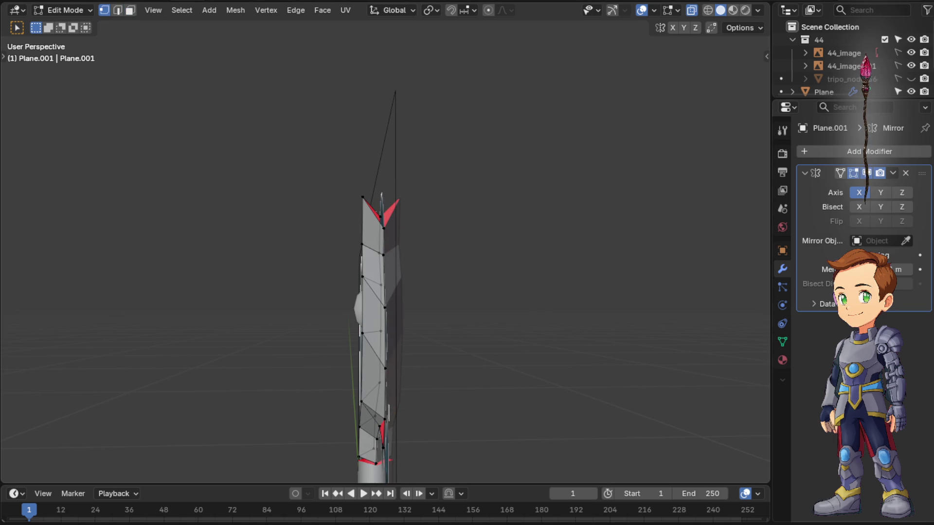
pyautogui.scroll(1, 544, 391)
# Move the red face's vertex into place with two G nudges, check it, and return to Object Mode
pyautogui.moveTo(544, 391)
pyautogui.mouseDown(button='middle')
pyautogui.moveTo(574, 381)
pyautogui.moveTo(511, 328)
pyautogui.moveTo(459, 309)
pyautogui.moveTo(471, 307)
pyautogui.mouseUp(button='middle')
pyautogui.scroll(4, 484, 320)
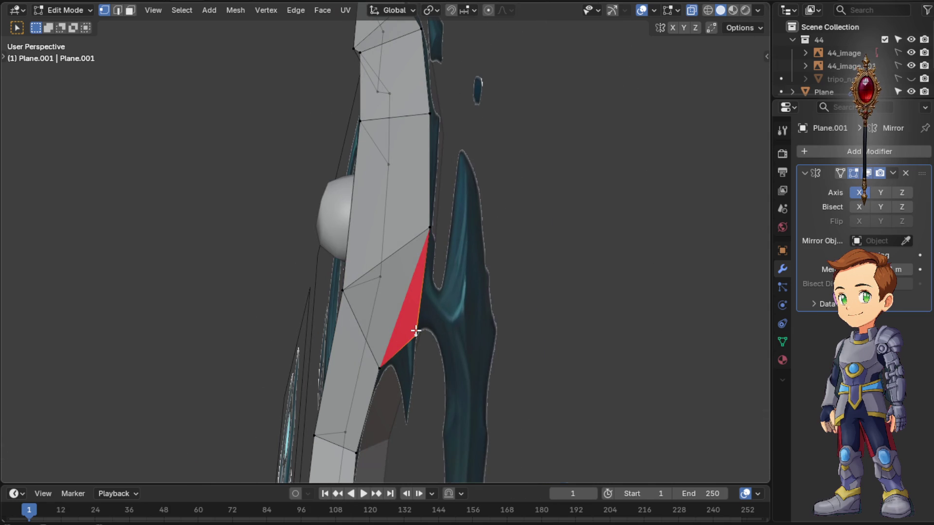
pyautogui.press('g')
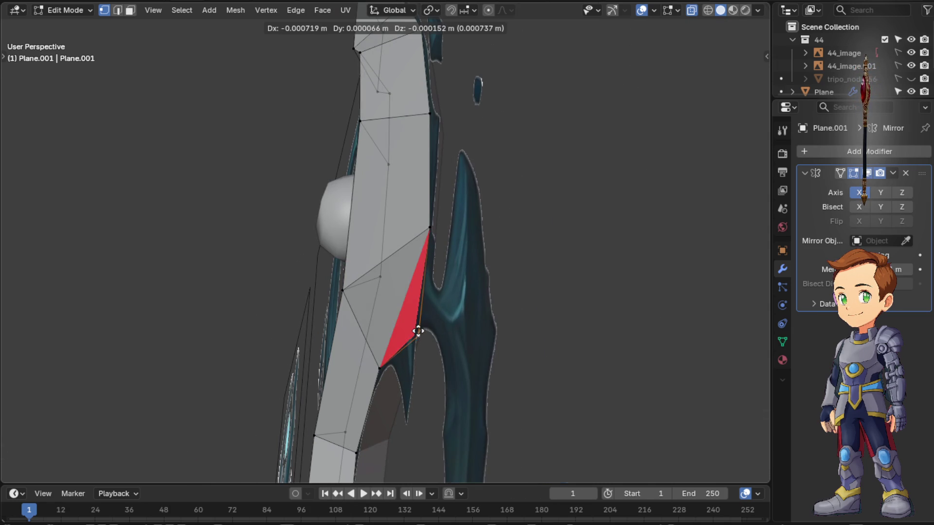
pyautogui.click(416, 333)
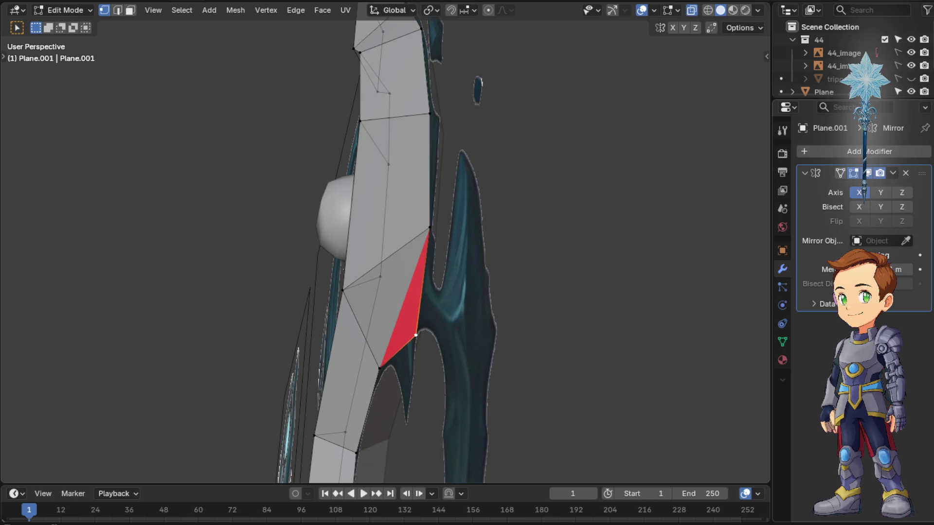
pyautogui.press('g')
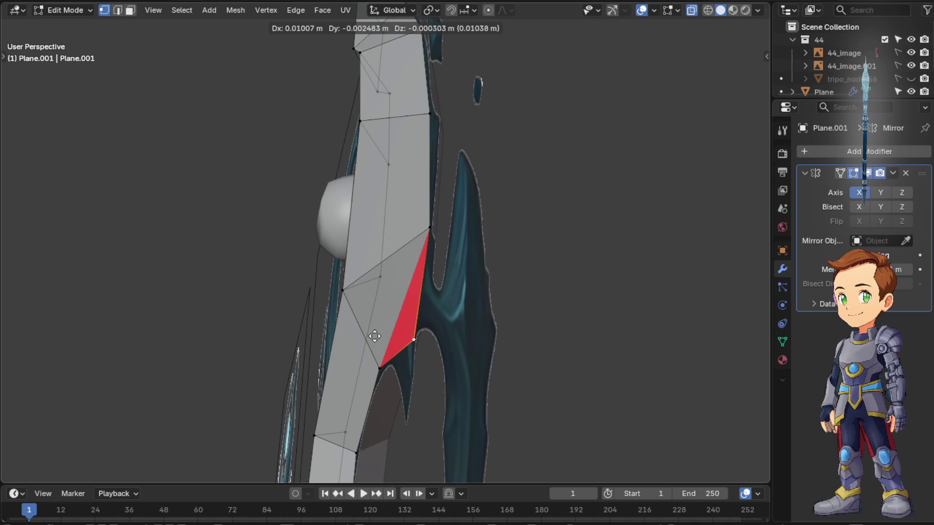
pyautogui.click(375, 334)
pyautogui.moveTo(444, 341)
pyautogui.mouseDown(button='middle')
pyautogui.moveTo(416, 344)
pyautogui.moveTo(437, 356)
pyautogui.moveTo(430, 297)
pyautogui.moveTo(364, 320)
pyautogui.moveTo(319, 350)
pyautogui.moveTo(328, 382)
pyautogui.moveTo(486, 371)
pyautogui.moveTo(446, 365)
pyautogui.moveTo(450, 355)
pyautogui.mouseUp(button='middle')
pyautogui.scroll(-3, 427, 354)
pyautogui.press('Tab')
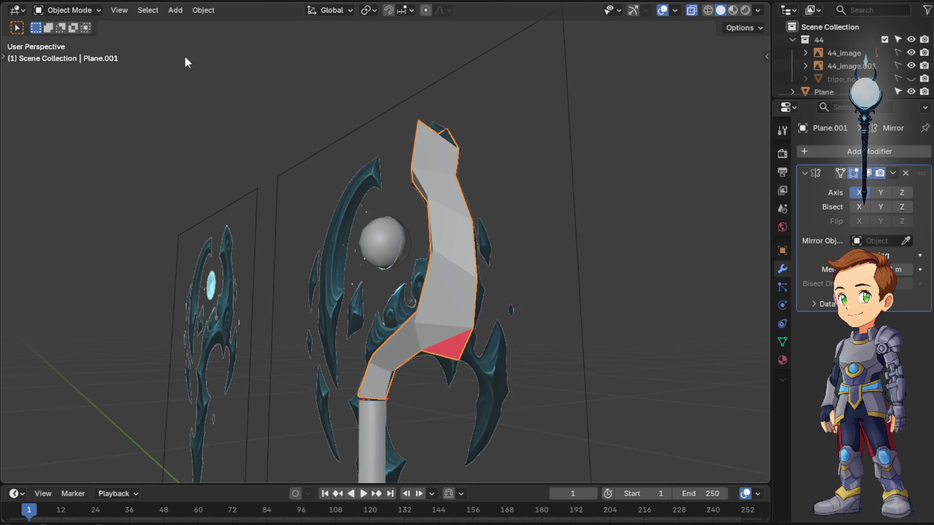
# Select the stray red face, recalculate its normals with Shift+N trying Inside, then return to Object Mode
pyautogui.press('Tab')
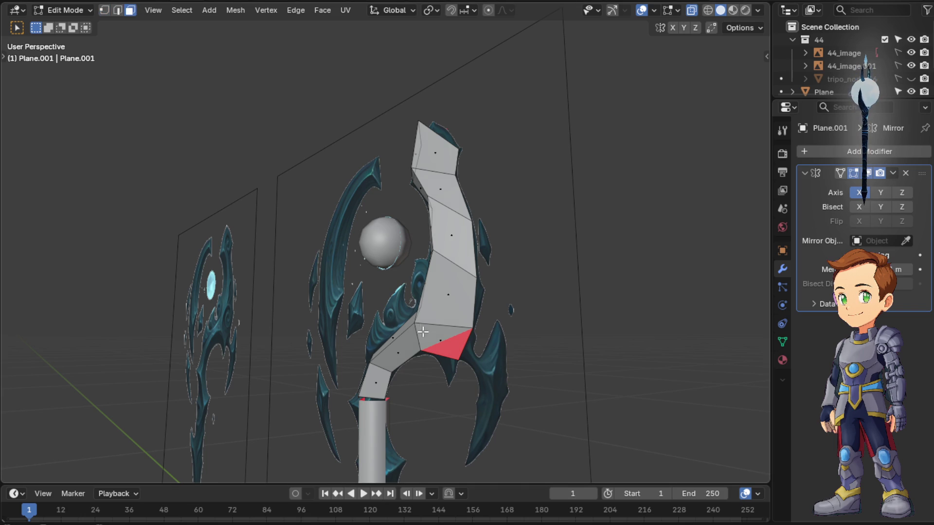
pyautogui.click(453, 357)
pyautogui.moveTo(453, 356); pyautogui.dragTo(399, 342, button='middle')
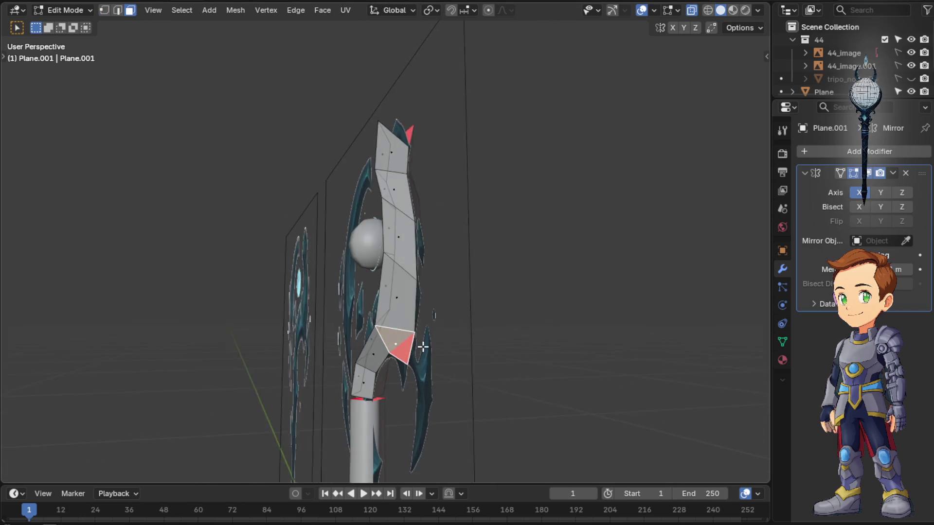
pyautogui.moveTo(399, 342)
pyautogui.mouseDown(button='middle')
pyautogui.moveTo(398, 282)
pyautogui.moveTo(416, 287)
pyautogui.moveTo(432, 323)
pyautogui.mouseUp(button='middle')
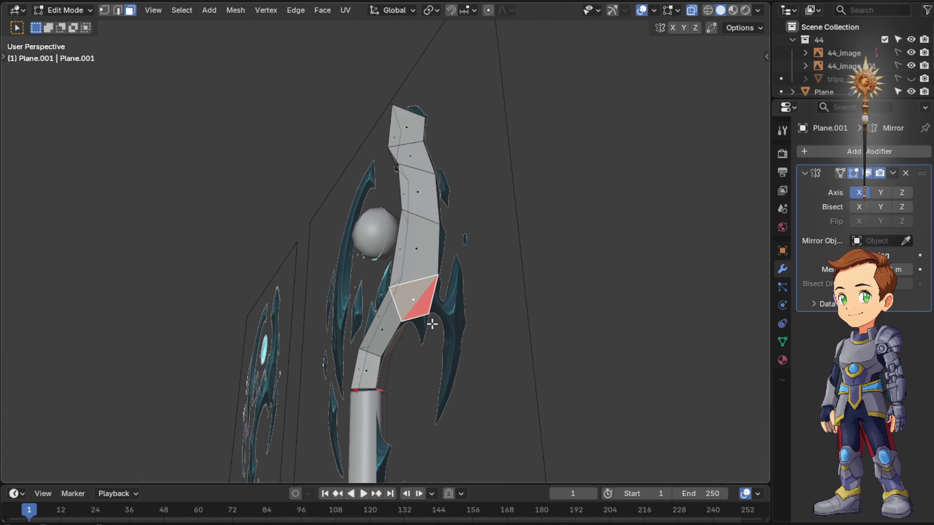
pyautogui.hotkey('shift', 'n')
pyautogui.click(90, 471)
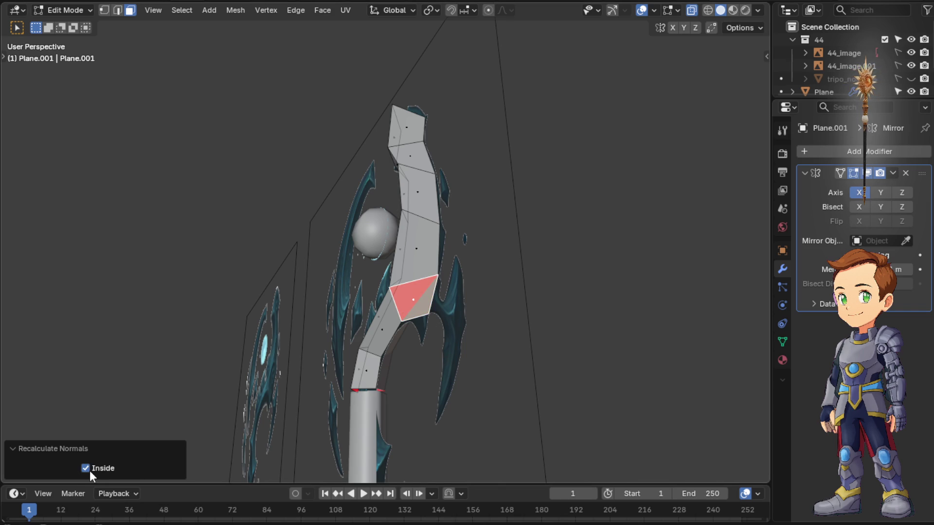
pyautogui.moveTo(175, 422); pyautogui.dragTo(284, 416, button='middle')
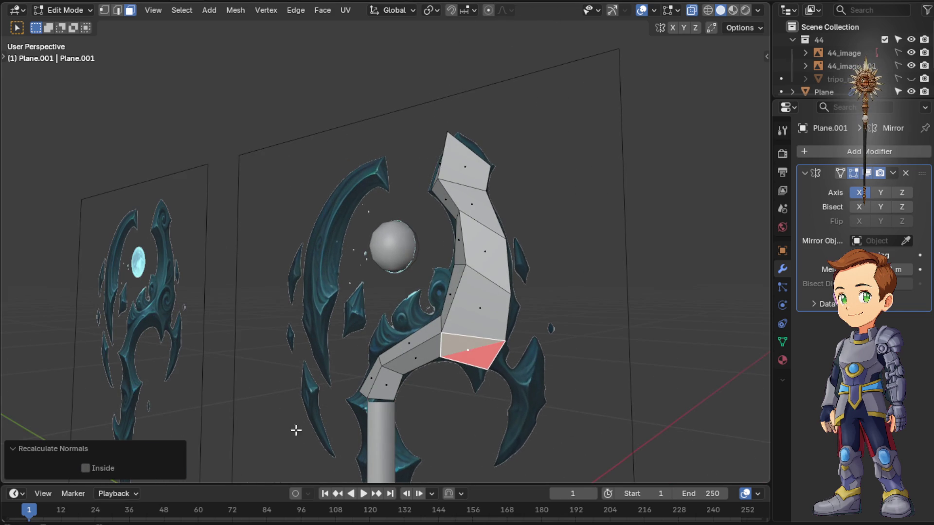
pyautogui.press('Tab')
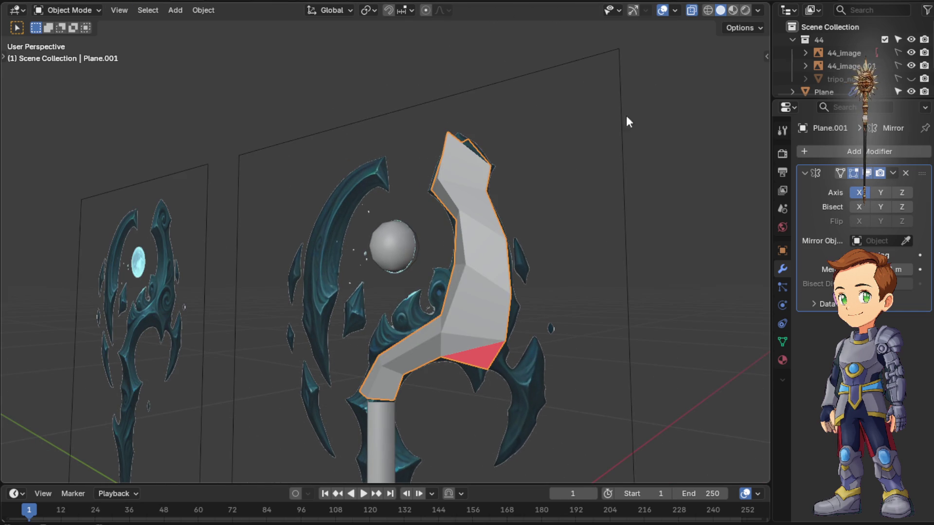
pyautogui.moveTo(550, 131); pyautogui.dragTo(591, 155, button='middle')
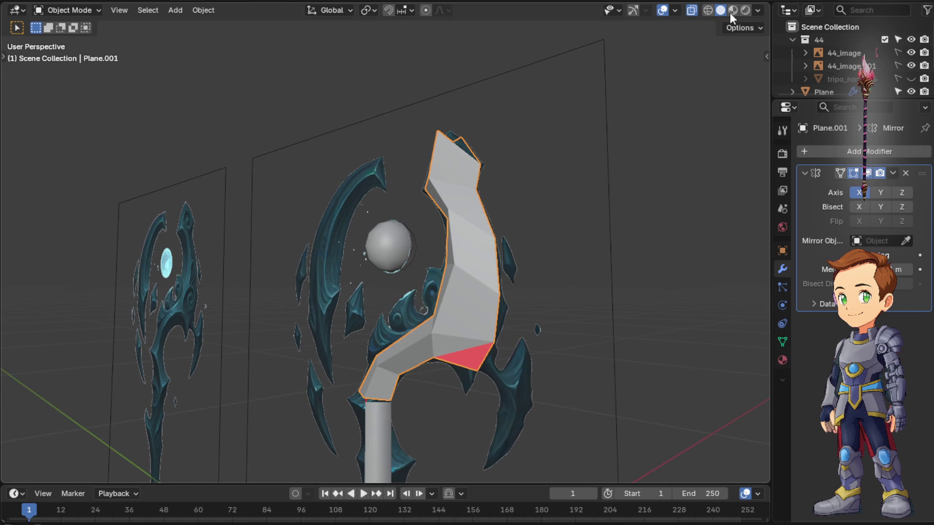
# Preview Rendered and Material shading, return to Solid and set viewport Object Color to Random
pyautogui.click(745, 10)
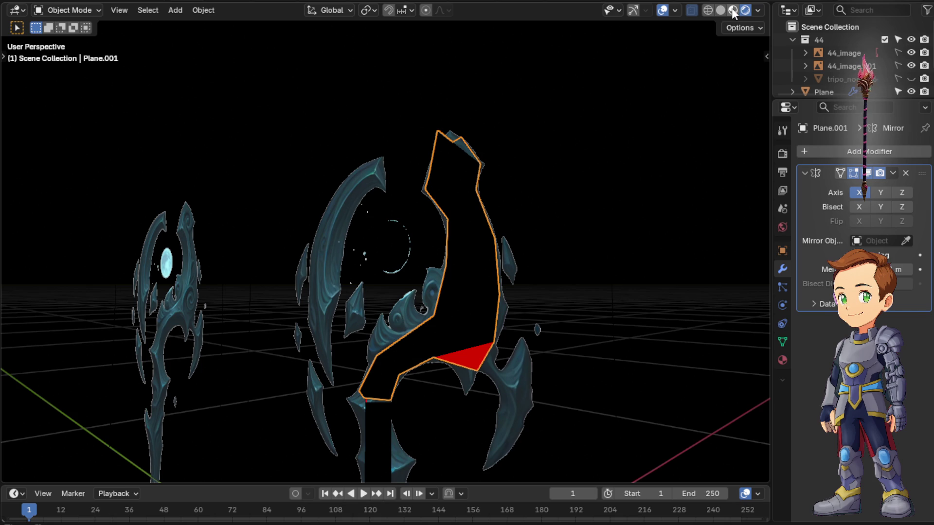
pyautogui.click(733, 10)
pyautogui.click(733, 10)
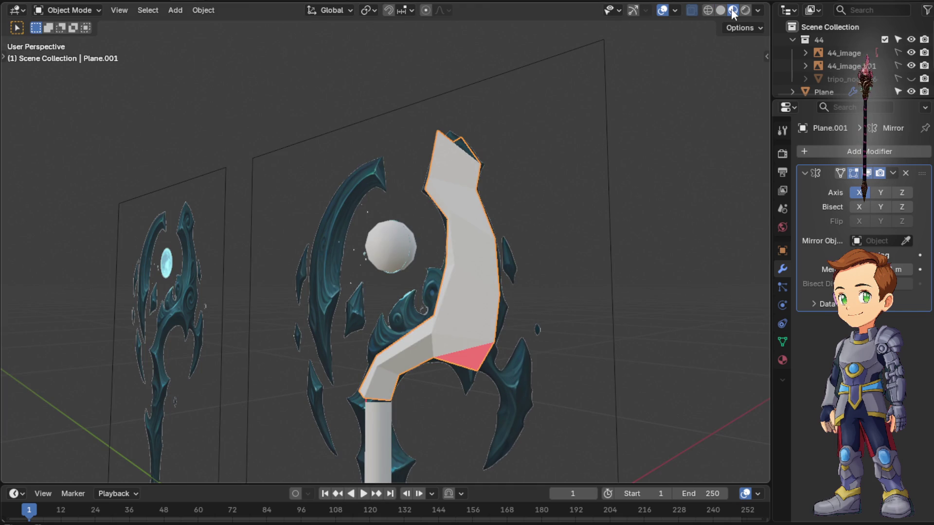
pyautogui.click(720, 9)
pyautogui.click(758, 9)
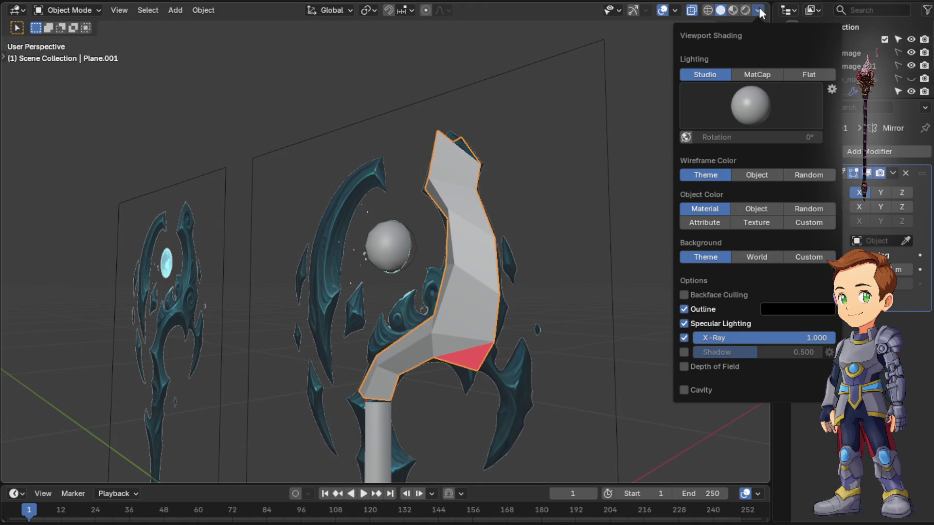
pyautogui.click(806, 207)
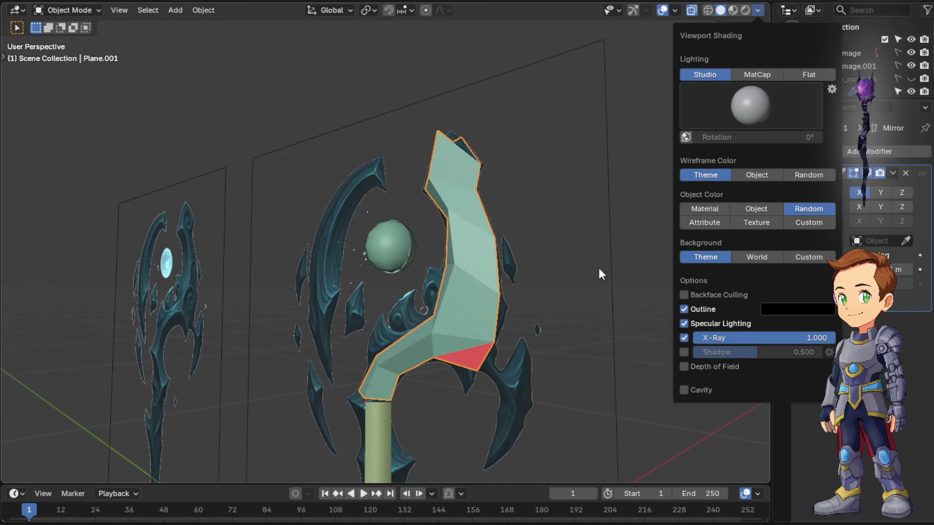
pyautogui.moveTo(626, 280)
pyautogui.mouseDown(button='middle')
pyautogui.moveTo(593, 251)
pyautogui.moveTo(656, 313)
pyautogui.mouseUp(button='middle')
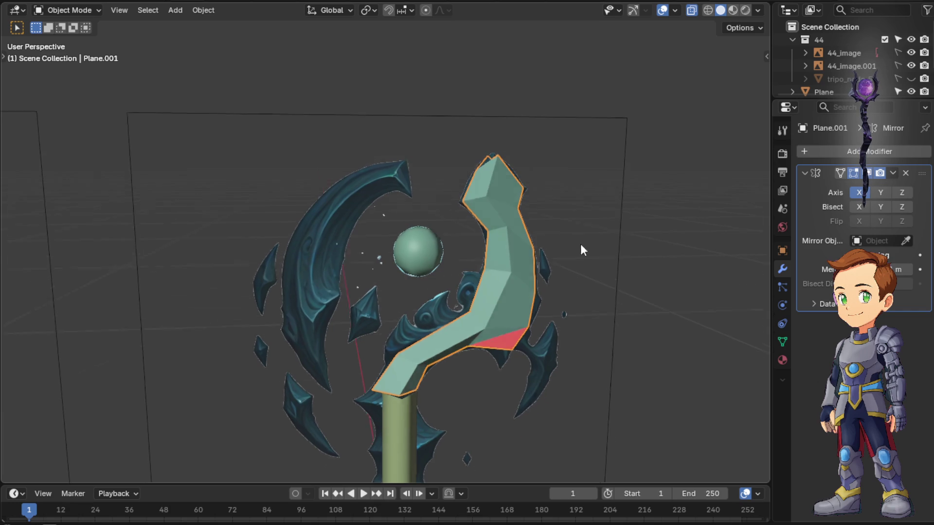
pyautogui.moveTo(584, 254); pyautogui.dragTo(535, 256, button='middle')
pyautogui.press('Tab')
# Shade the blade smooth, then apply Shade Flat with Keep Sharp Edges from the object menu
pyautogui.press('Tab')
pyautogui.rightClick(520, 294)
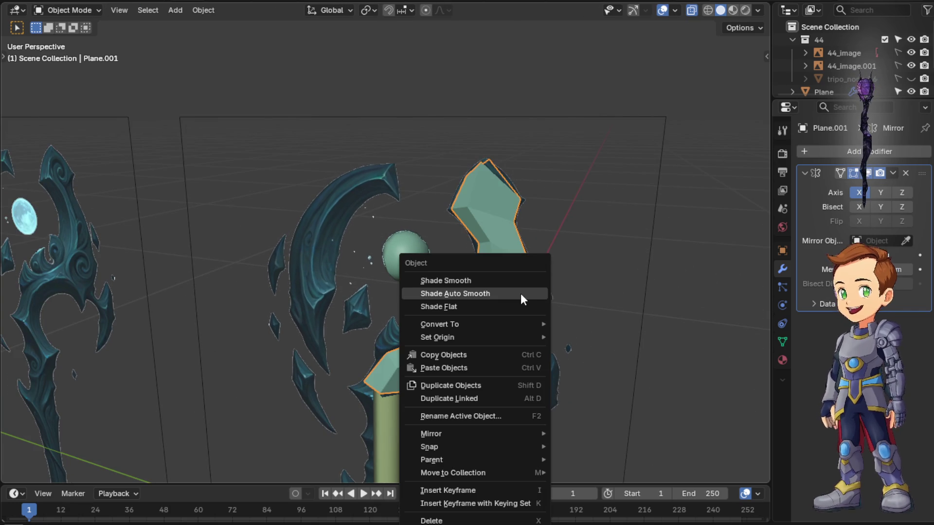
pyautogui.click(521, 280)
pyautogui.moveTo(523, 282)
pyautogui.mouseDown(button='middle')
pyautogui.moveTo(532, 236)
pyautogui.moveTo(568, 262)
pyautogui.mouseUp(button='middle')
pyautogui.press('Tab')
pyautogui.rightClick(540, 282)
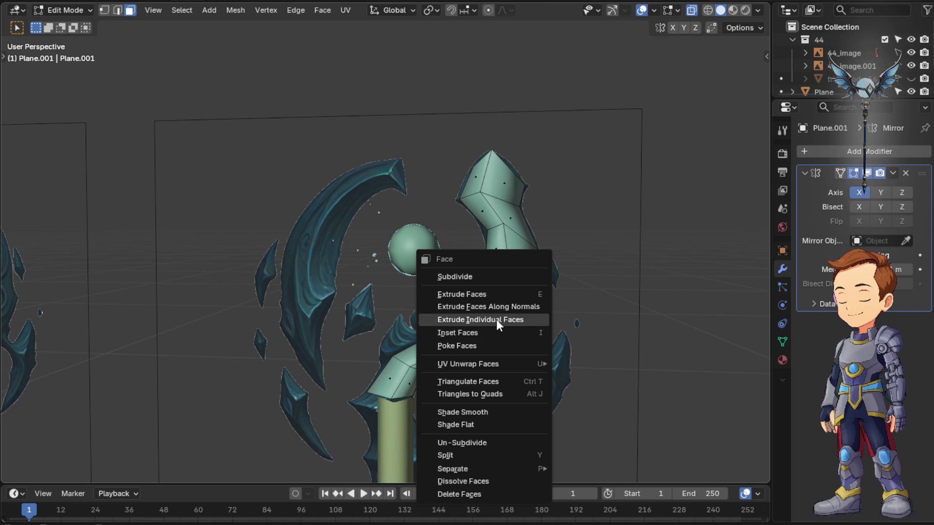
pyautogui.press('Escape')
pyautogui.press('Tab')
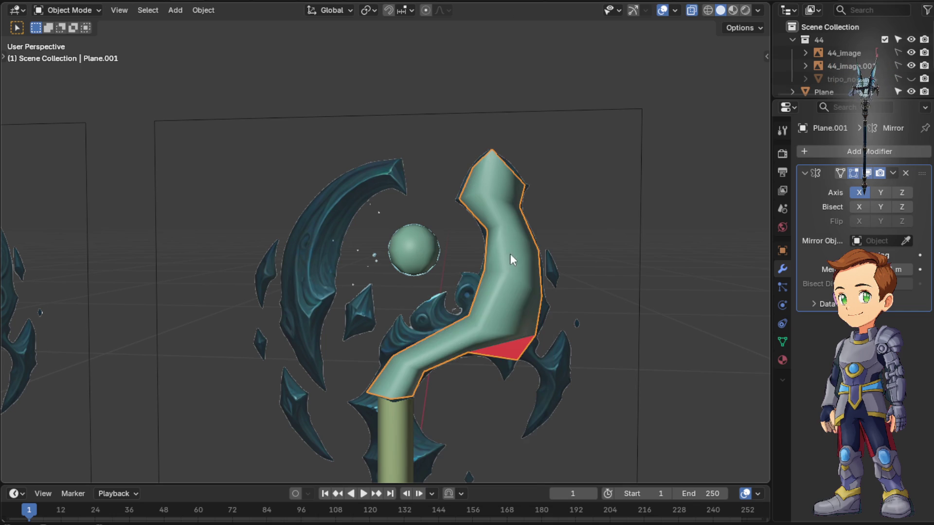
pyautogui.rightClick(510, 253)
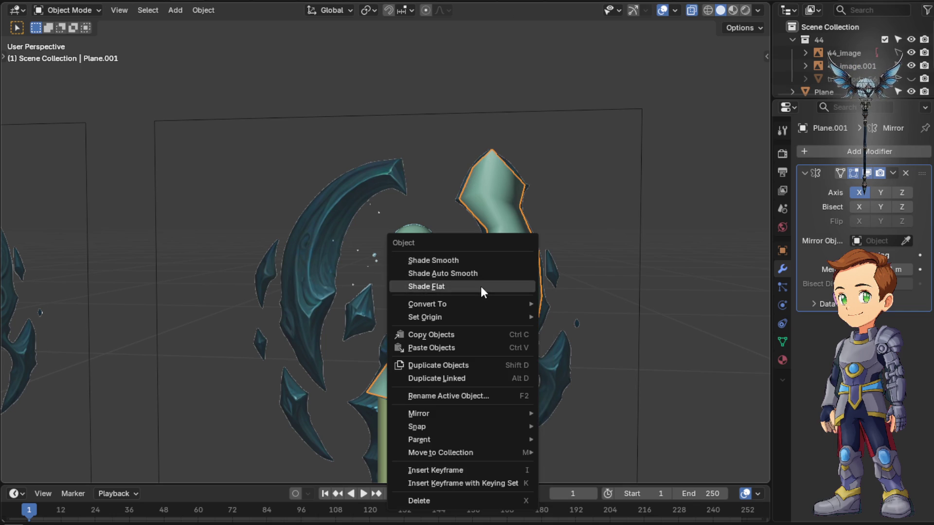
pyautogui.click(481, 286)
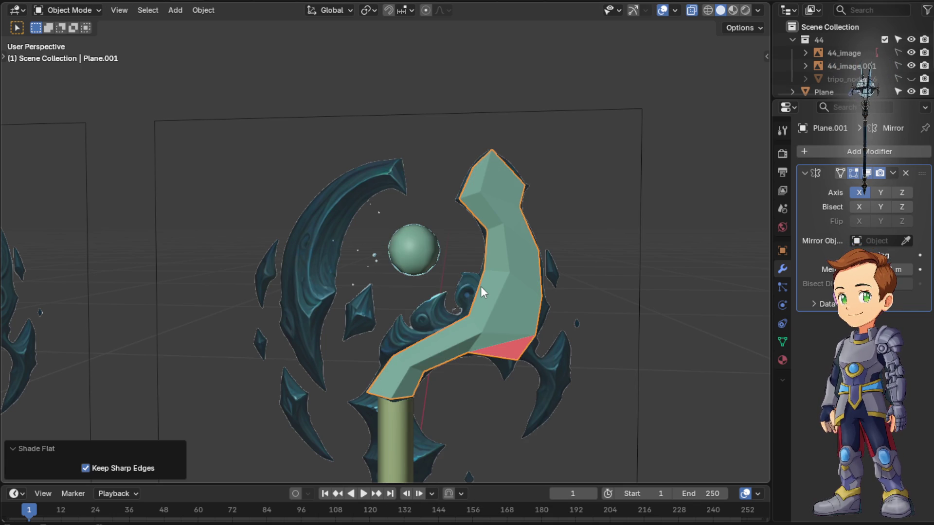
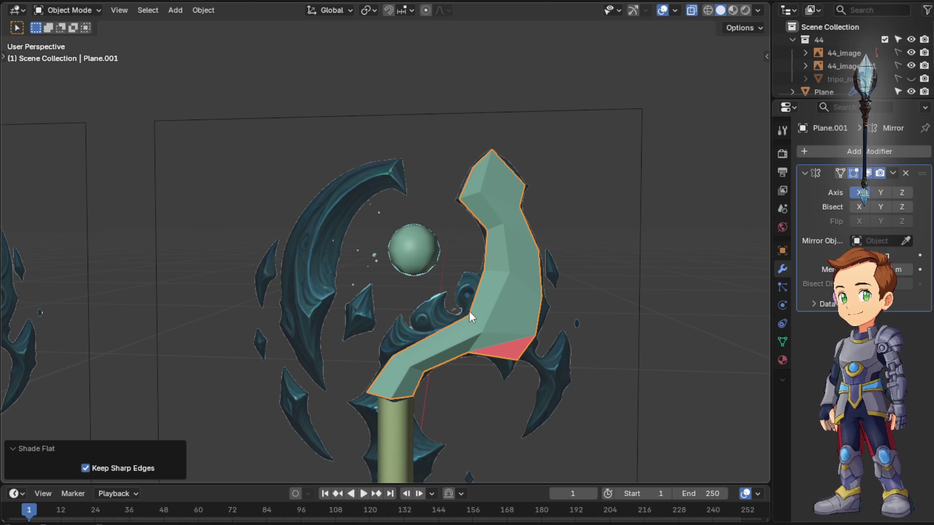
# Enter Edit Mode with vertex select and frame the lower bend in right ortho view
pyautogui.moveTo(469, 311); pyautogui.dragTo(475, 306, button='middle')
pyautogui.press('Tab')
pyautogui.press('Tab')
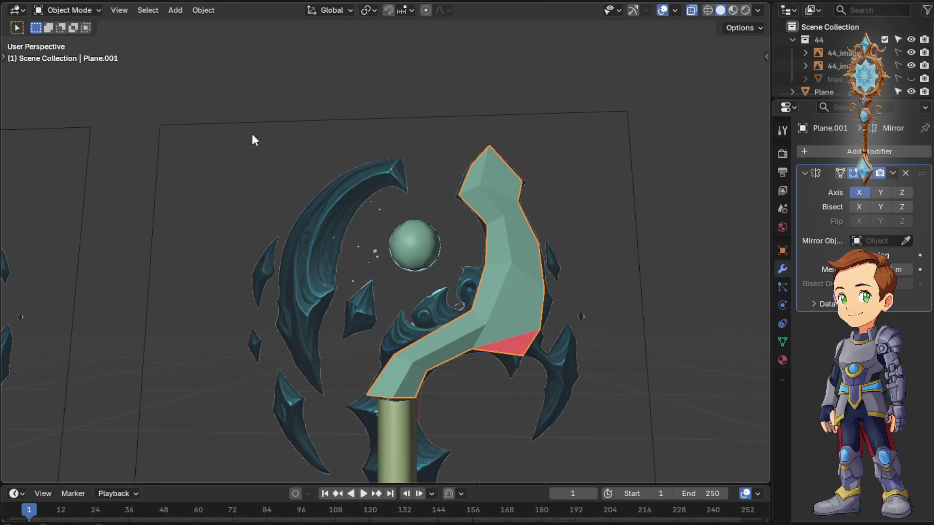
pyautogui.press('Tab')
pyautogui.click(104, 10)
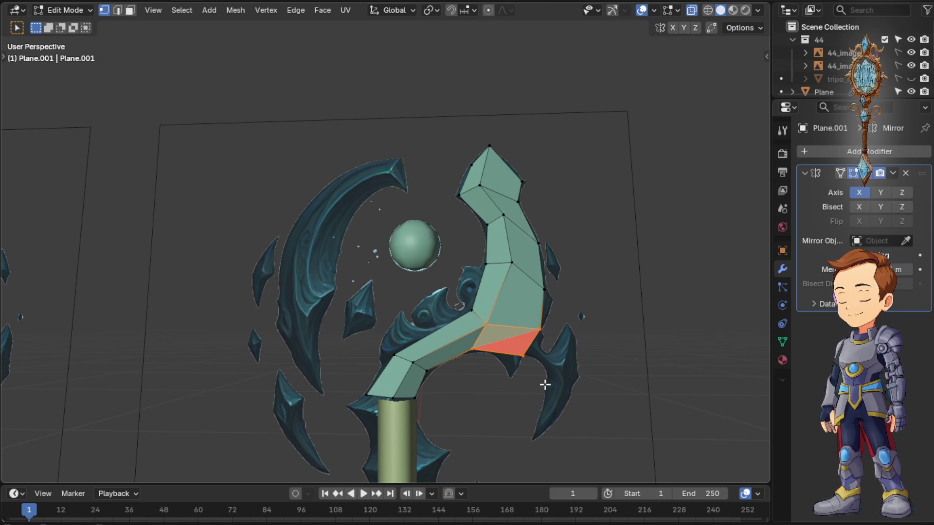
pyautogui.press('KP_1')
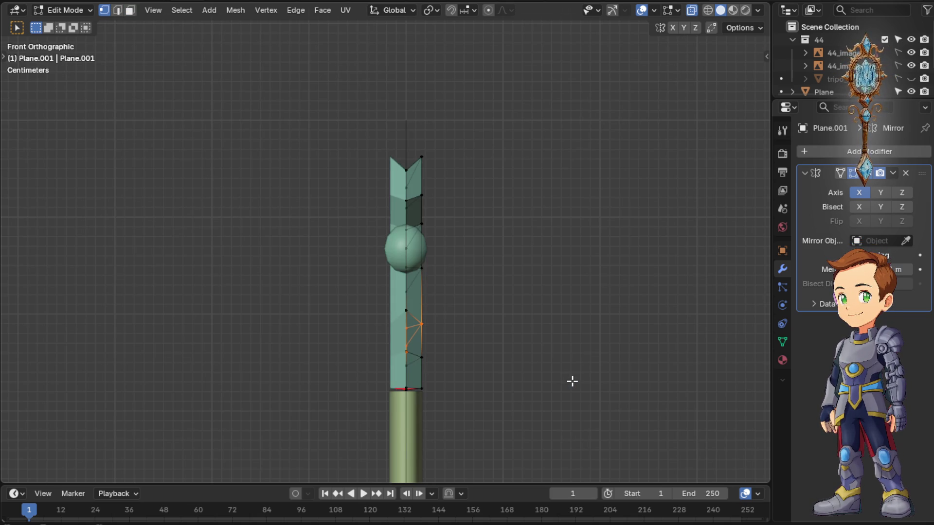
pyautogui.press('KP_3')
pyautogui.scroll(4, 570, 367)
pyautogui.keyDown('shift'); pyautogui.moveTo(552, 385); pyautogui.dragTo(448, 313, button='middle'); pyautogui.keyUp('shift')
# Probe the red face's corner and lower vertices with cancelled grab moves, then return to perspective
pyautogui.press('g')
pyautogui.press('Escape')
pyautogui.click(501, 411)
pyautogui.press('g')
pyautogui.press('Escape')
pyautogui.press('g')
pyautogui.press('Escape')
pyautogui.click(624, 376)
pyautogui.press('g')
pyautogui.press('Escape')
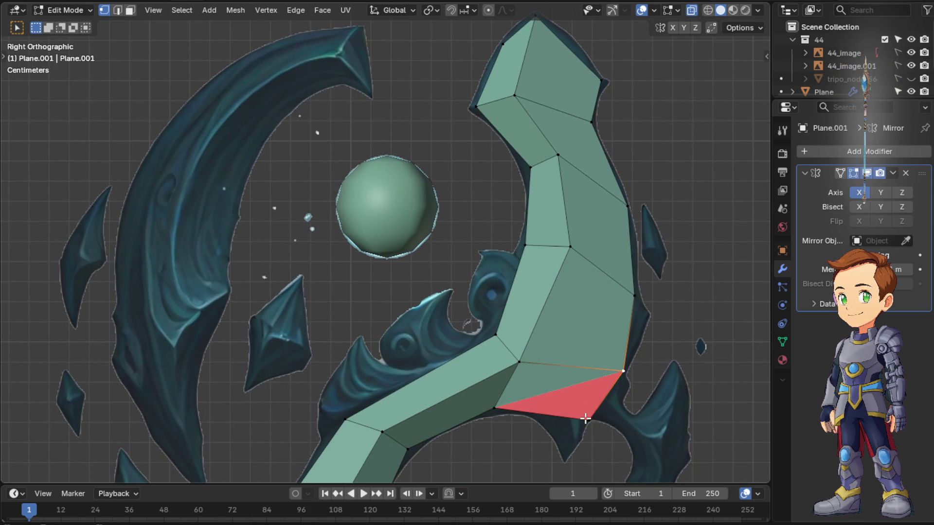
pyautogui.moveTo(587, 419); pyautogui.dragTo(568, 398, button='middle')
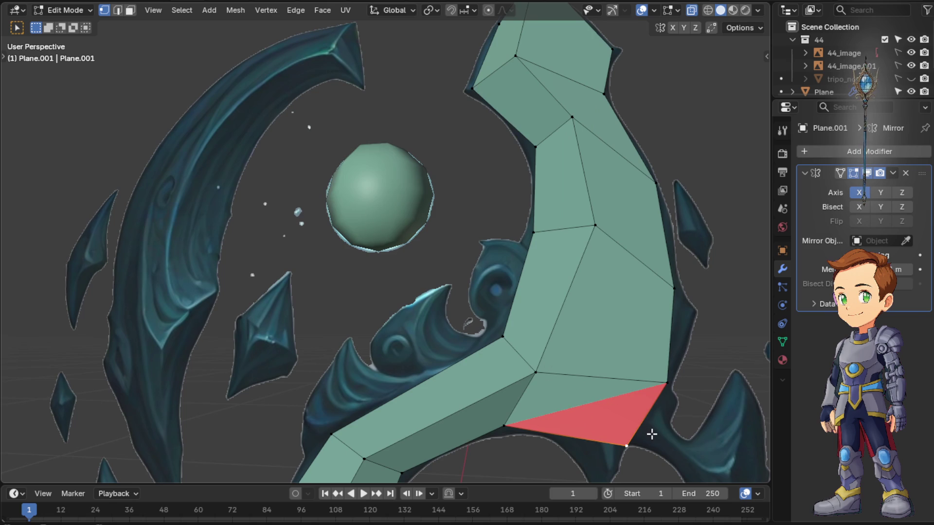
# Inspect the red face from around the bend, clear the selection and switch to face select mode
pyautogui.moveTo(630, 450)
pyautogui.mouseDown(button='middle')
pyautogui.moveTo(429, 393)
pyautogui.moveTo(496, 435)
pyautogui.moveTo(513, 438)
pyautogui.moveTo(494, 424)
pyautogui.moveTo(530, 434)
pyautogui.mouseUp(button='middle')
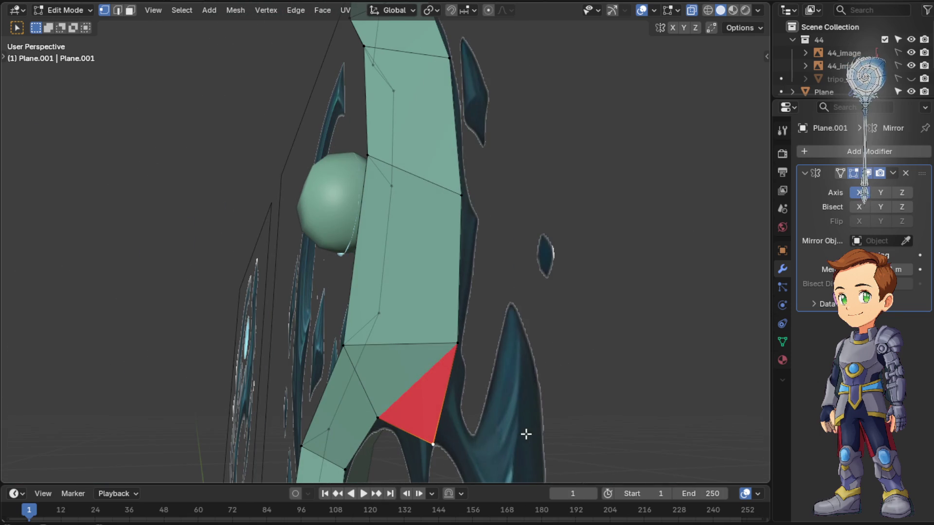
pyautogui.moveTo(463, 385)
pyautogui.mouseDown(button='middle')
pyautogui.moveTo(410, 392)
pyautogui.moveTo(428, 394)
pyautogui.moveTo(392, 369)
pyautogui.moveTo(408, 347)
pyautogui.moveTo(426, 346)
pyautogui.moveTo(440, 367)
pyautogui.moveTo(402, 382)
pyautogui.moveTo(495, 383)
pyautogui.mouseUp(button='middle')
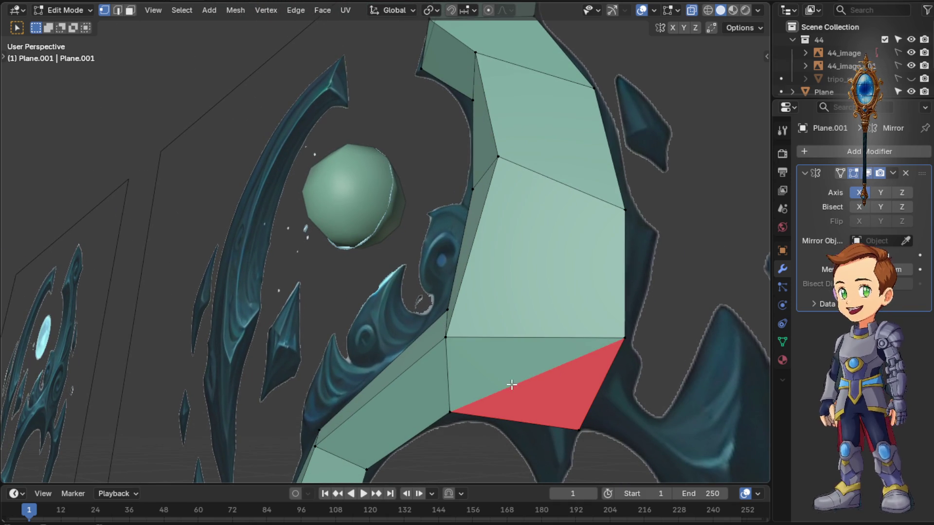
pyautogui.click(473, 403)
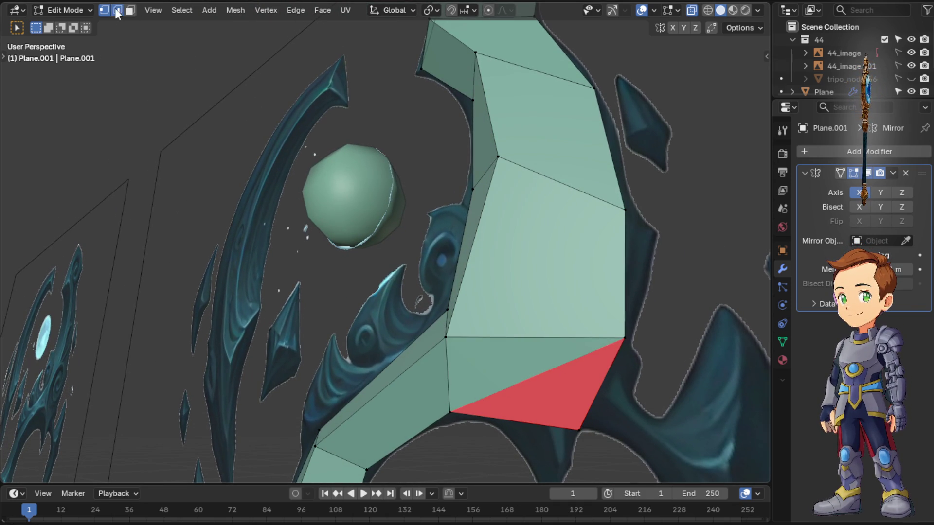
pyautogui.click(504, 382)
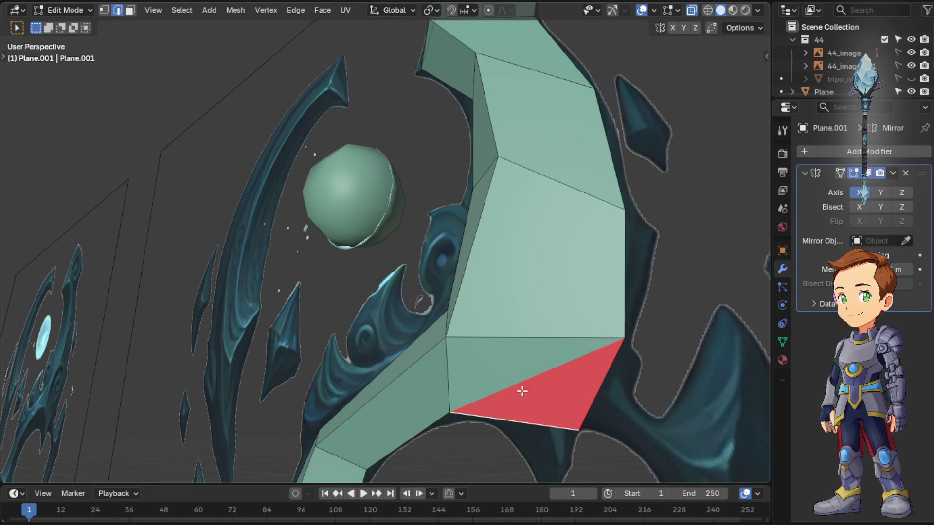
pyautogui.moveTo(565, 386)
pyautogui.mouseDown(button='middle')
pyautogui.moveTo(468, 359)
pyautogui.moveTo(513, 406)
pyautogui.moveTo(550, 386)
pyautogui.mouseUp(button='middle')
pyautogui.press('Tab')
pyautogui.press('Tab')
pyautogui.click(130, 9)
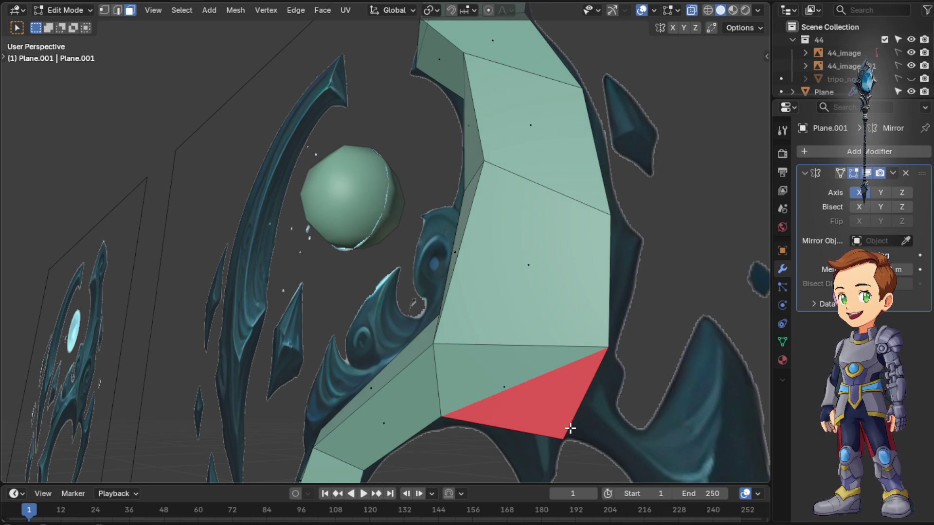
# Delete the quad and red triangle with Only Faces, undoing the first Dissolve attempt
pyautogui.click(496, 373)
pyautogui.press('x')
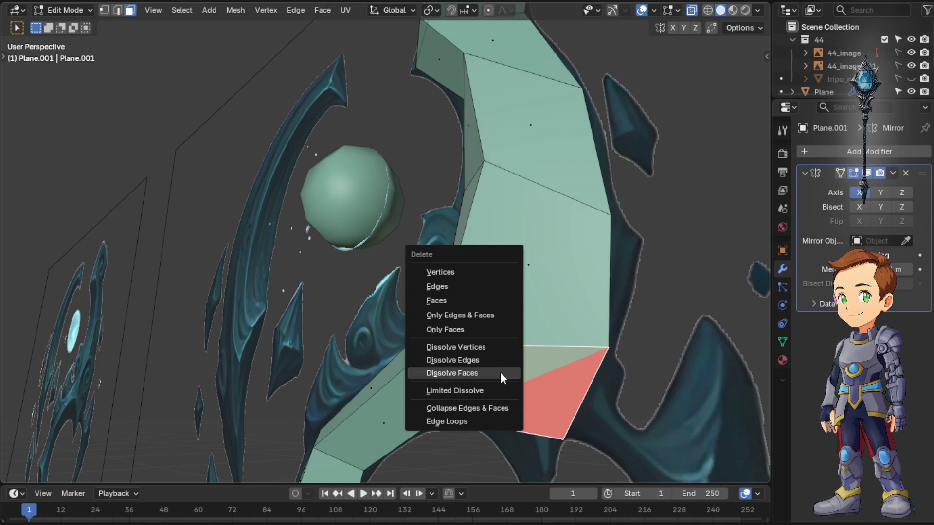
pyautogui.click(480, 314)
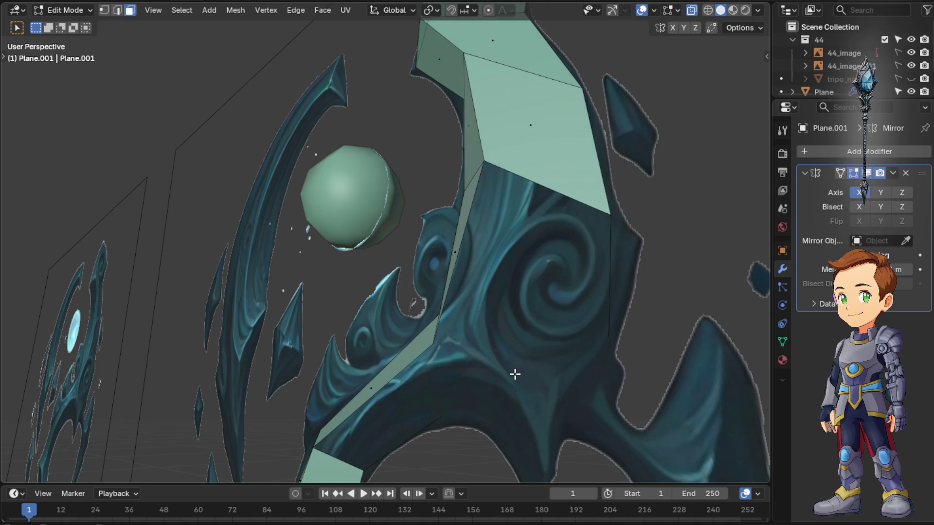
pyautogui.hotkey('ctrl', 'z')
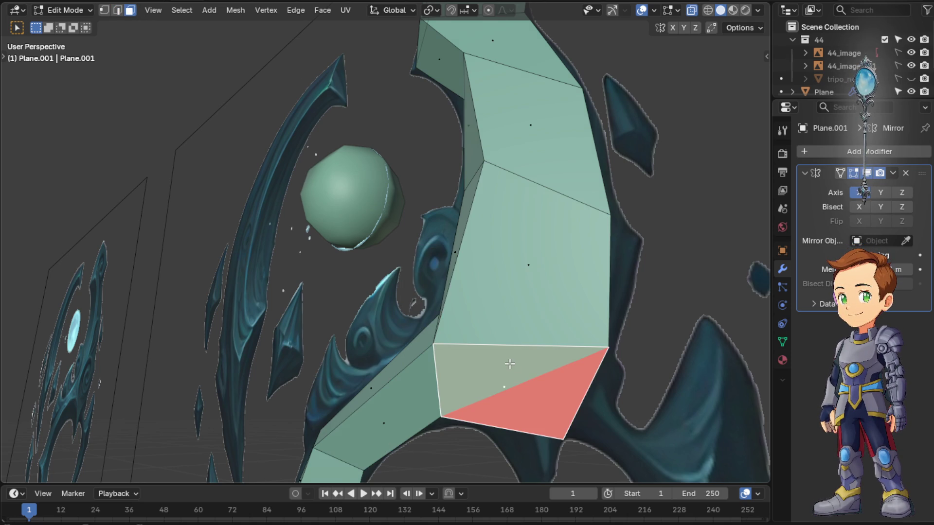
pyautogui.press('x')
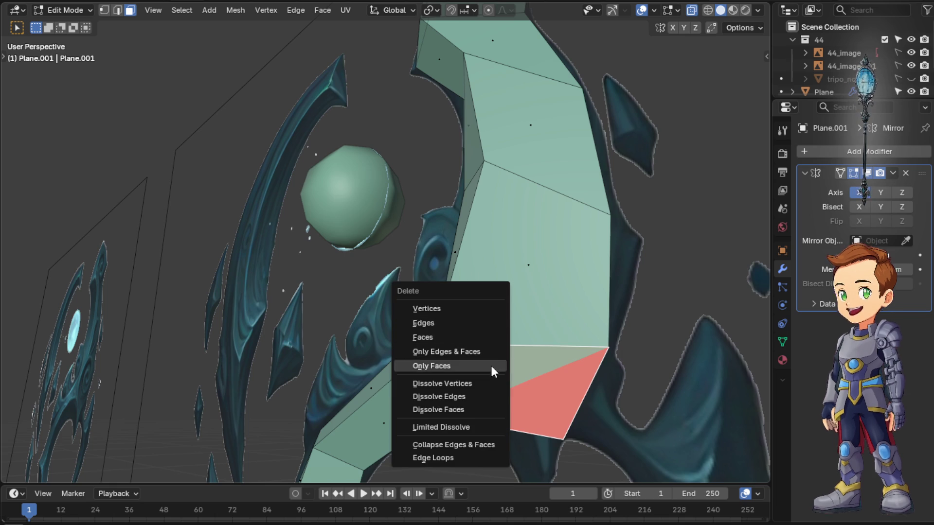
pyautogui.click(475, 339)
# Toggle out of Edit Mode to review the gap from the side, then resume editing
pyautogui.press('Tab')
pyautogui.scroll(2, 548, 392)
pyautogui.press('Tab')
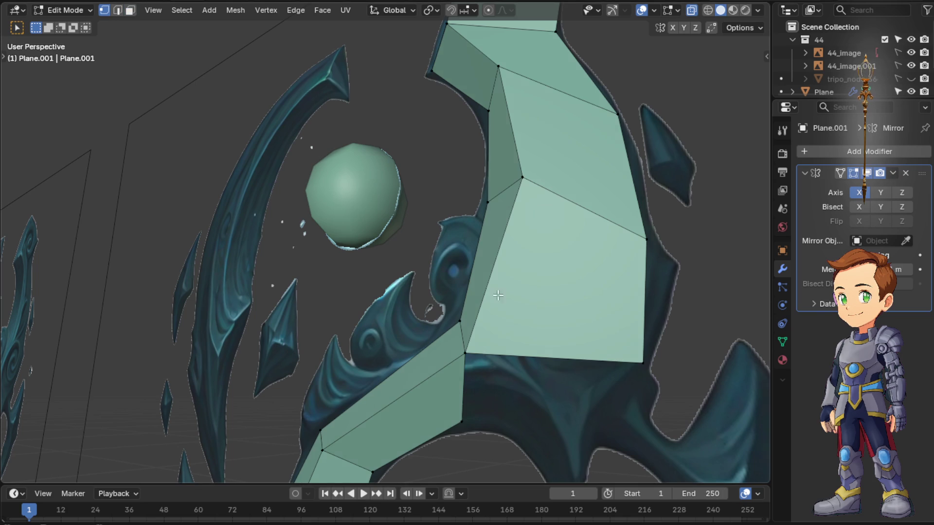
pyautogui.scroll(-2, 601, 336)
pyautogui.press('Tab')
pyautogui.scroll(2, 599, 336)
pyautogui.moveTo(599, 337)
pyautogui.mouseDown(button='middle')
pyautogui.moveTo(531, 314)
pyautogui.moveTo(536, 335)
pyautogui.moveTo(624, 363)
pyautogui.moveTo(687, 402)
pyautogui.moveTo(706, 373)
pyautogui.moveTo(628, 359)
pyautogui.moveTo(598, 323)
pyautogui.moveTo(583, 320)
pyautogui.moveTo(669, 377)
pyautogui.moveTo(664, 397)
pyautogui.mouseUp(button='middle')
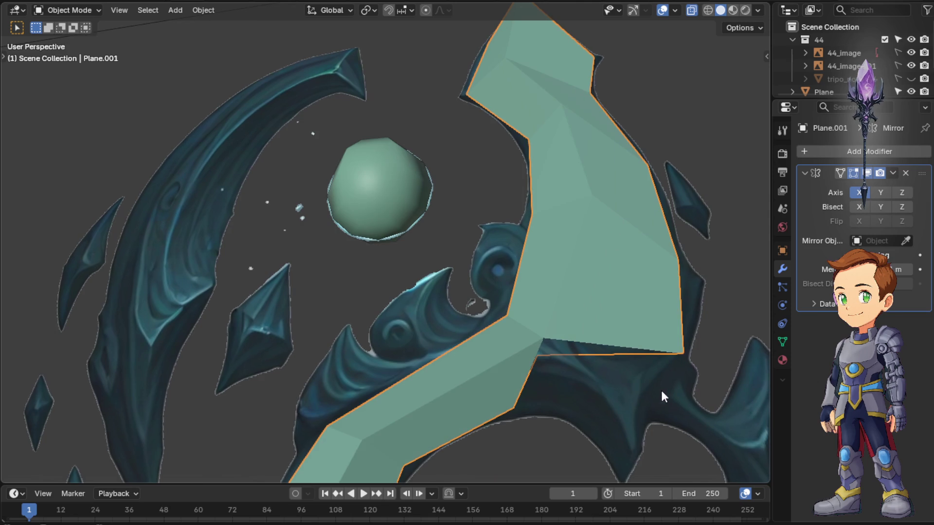
pyautogui.press('Tab')
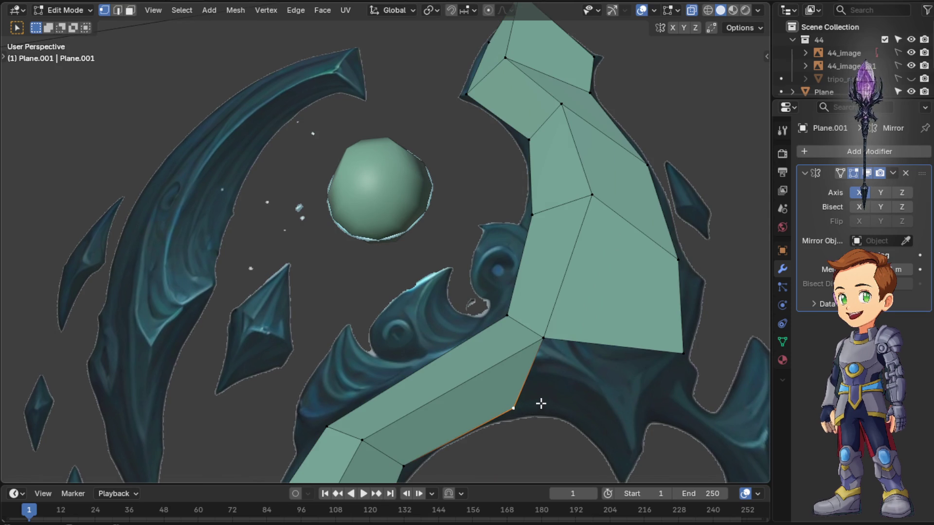
# Fill a new face across the gap between the selected border vertices
pyautogui.keyDown('shift'); pyautogui.click(681, 355); pyautogui.keyUp('shift')
pyautogui.keyDown('shift'); pyautogui.click(546, 339); pyautogui.keyUp('shift')
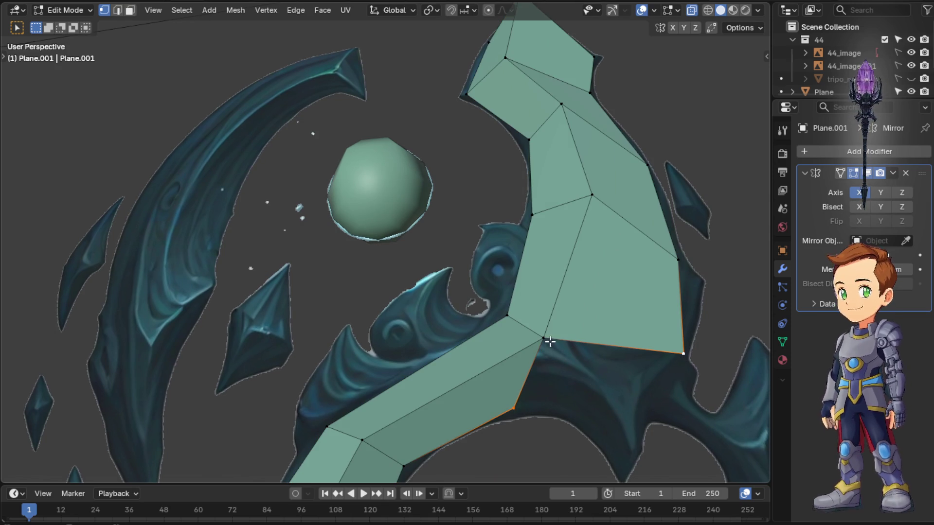
pyautogui.press('f')
pyautogui.moveTo(608, 369); pyautogui.dragTo(604, 381, button='middle')
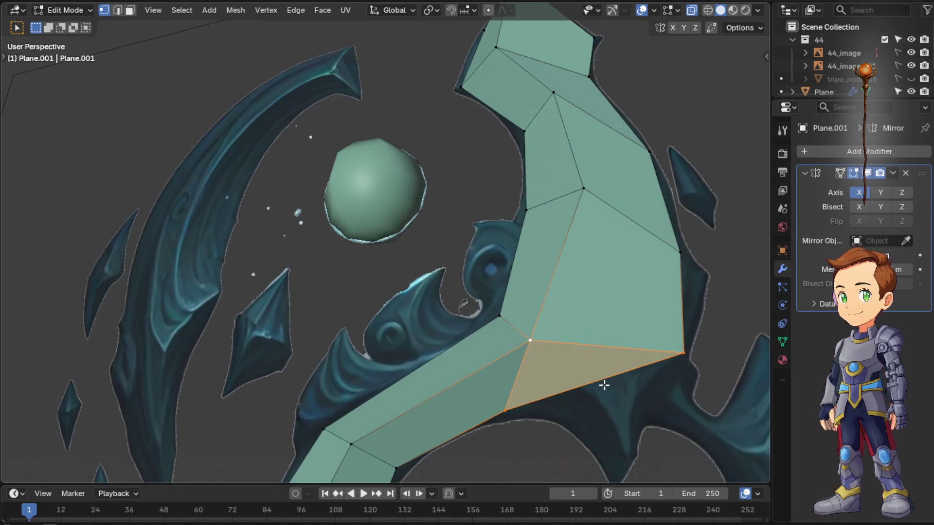
pyautogui.scroll(-2, 604, 380)
pyautogui.scroll(-3, 540, 367)
pyautogui.moveTo(540, 368)
pyautogui.mouseDown(button='middle')
pyautogui.moveTo(509, 370)
pyautogui.moveTo(522, 365)
pyautogui.mouseUp(button='middle')
# Move the outer lower corner vertex down onto the outline in right ortho view
pyautogui.click(530, 326)
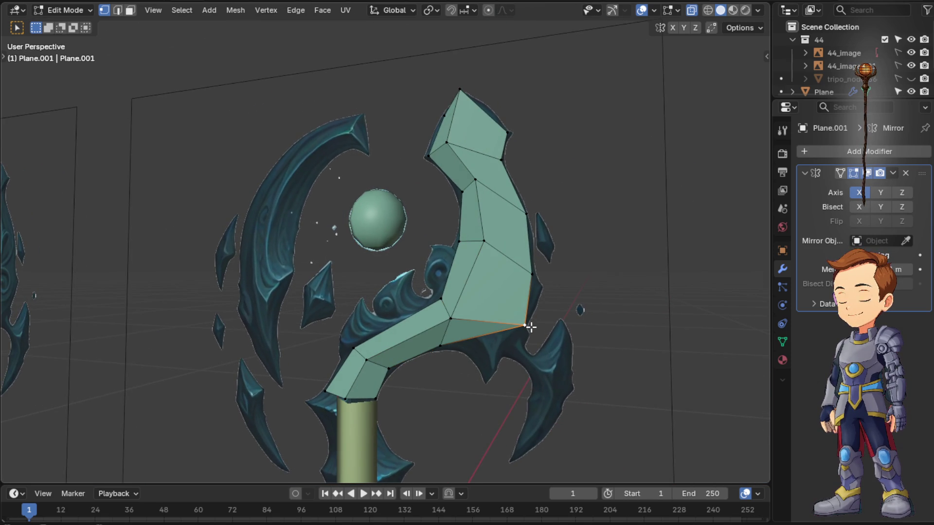
pyautogui.press('KP_1')
pyautogui.press('KP_3')
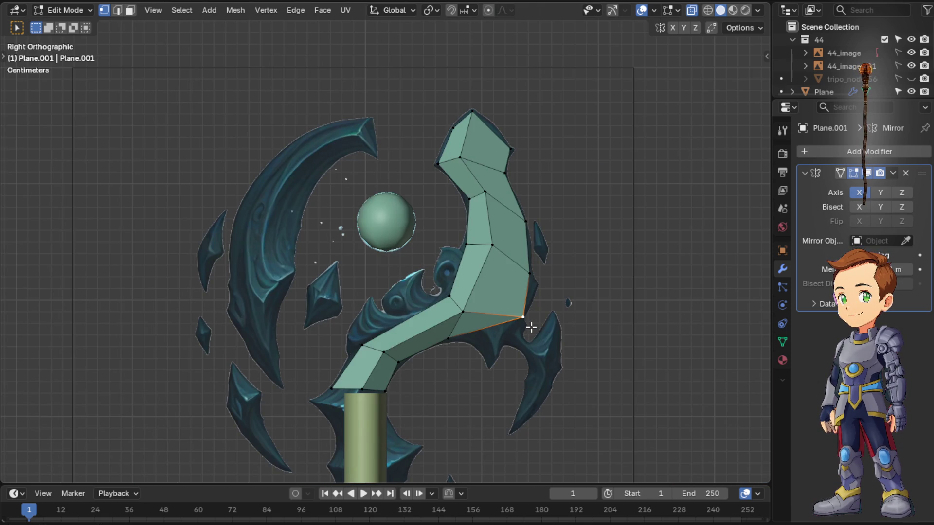
pyautogui.press('g')
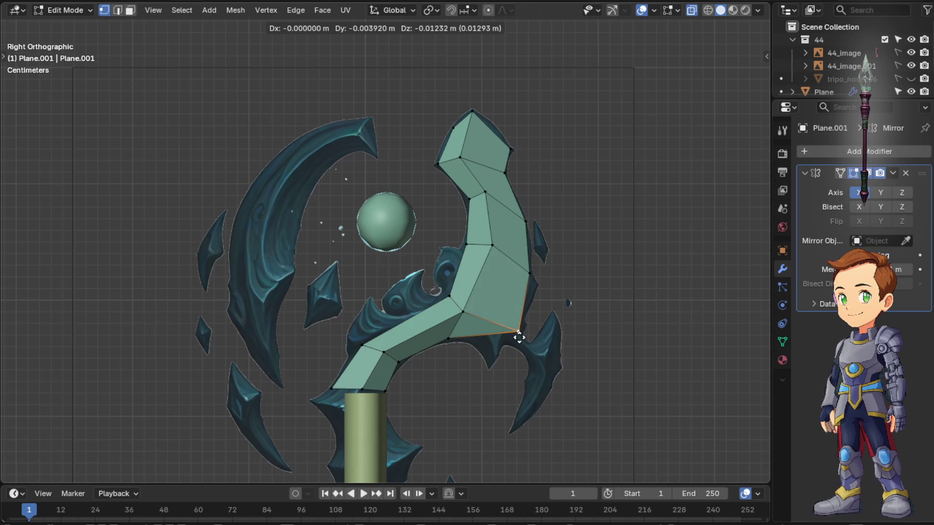
pyautogui.moveTo(518, 336); pyautogui.dragTo(513, 324, button='middle')
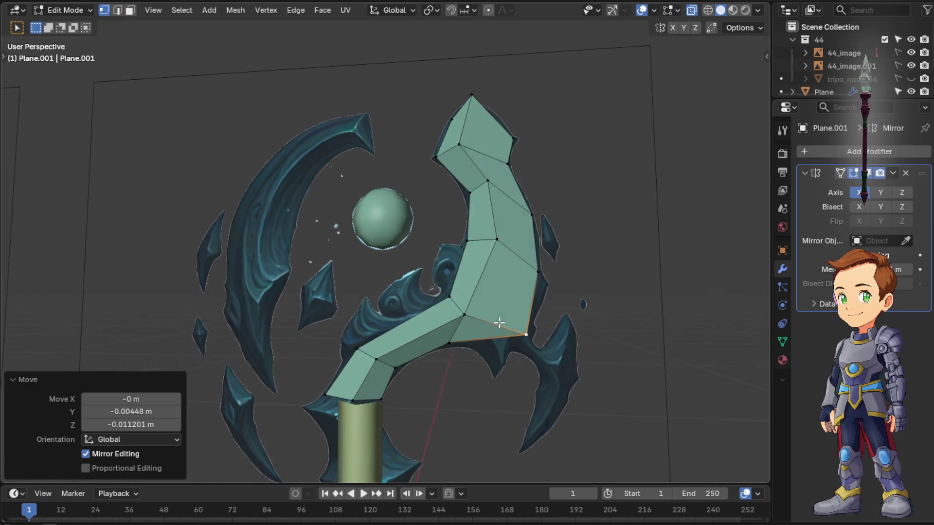
pyautogui.press('Tab')
pyautogui.press('Tab')
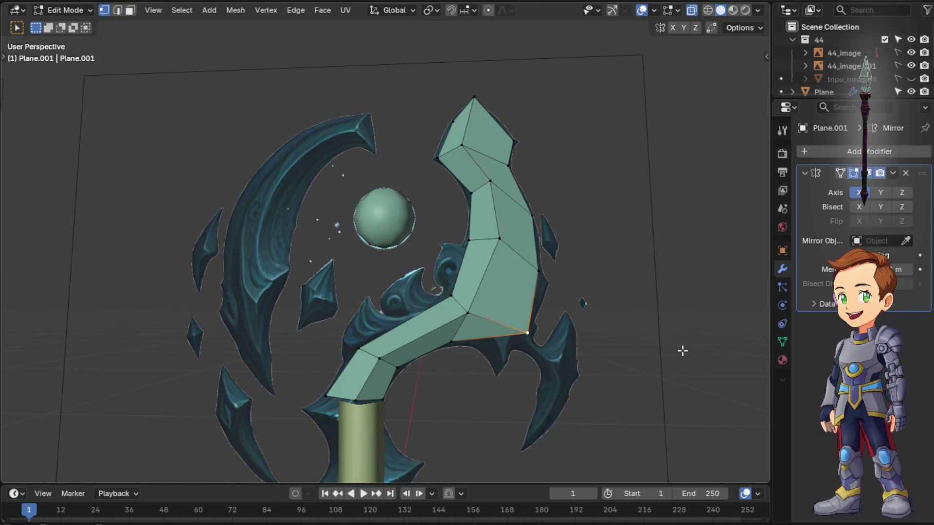
pyautogui.moveTo(719, 338)
pyautogui.mouseDown(button='middle')
pyautogui.moveTo(416, 284)
pyautogui.moveTo(355, 295)
pyautogui.moveTo(469, 382)
pyautogui.moveTo(362, 341)
pyautogui.moveTo(376, 146)
pyautogui.moveTo(423, 157)
pyautogui.moveTo(364, 210)
pyautogui.mouseUp(button='middle')
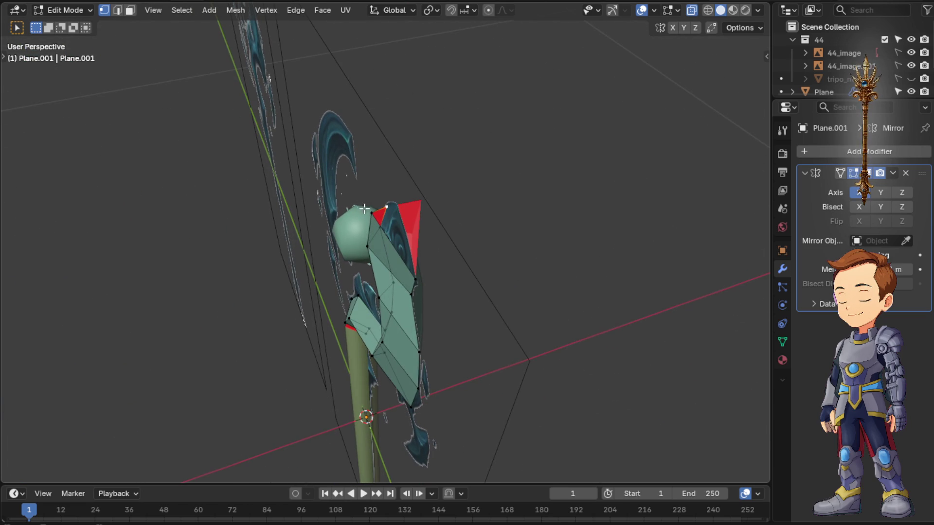
# From a side-on view, nudge the selected tip vertex with small grab moves
pyautogui.moveTo(675, 244)
pyautogui.mouseDown(button='middle')
pyautogui.moveTo(636, 263)
pyautogui.moveTo(679, 283)
pyautogui.mouseUp(button='middle')
pyautogui.moveTo(555, 242); pyautogui.dragTo(498, 170, button='middle')
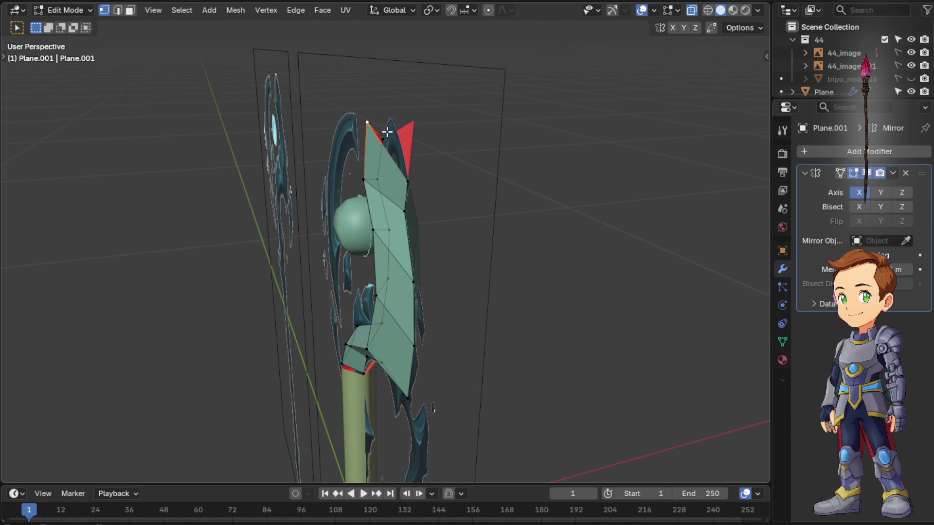
pyautogui.press('g')
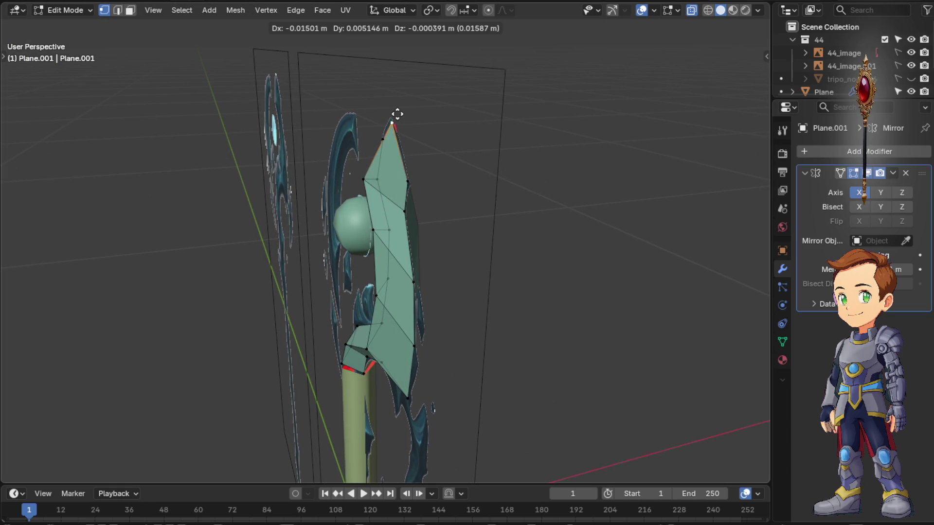
pyautogui.press('Escape')
pyautogui.moveTo(394, 118); pyautogui.dragTo(368, 111, button='middle')
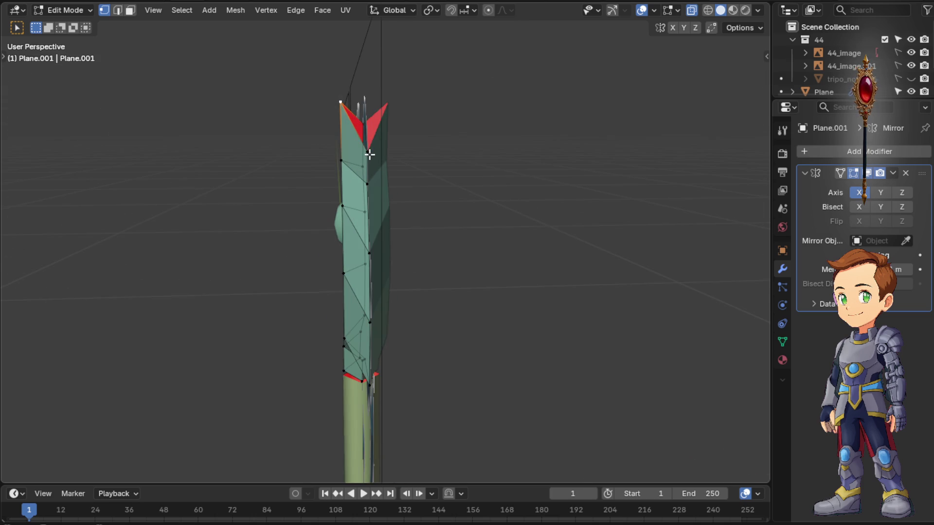
pyautogui.press('g')
pyautogui.click(381, 158)
pyautogui.press('g')
pyautogui.click(372, 183)
# Nudge the tip and neighbouring edge vertices sideways to slim the head, then select the top vertex
pyautogui.click(371, 152)
pyautogui.press('g')
pyautogui.click(374, 185)
pyautogui.click(370, 252)
pyautogui.press('g')
pyautogui.click(375, 252)
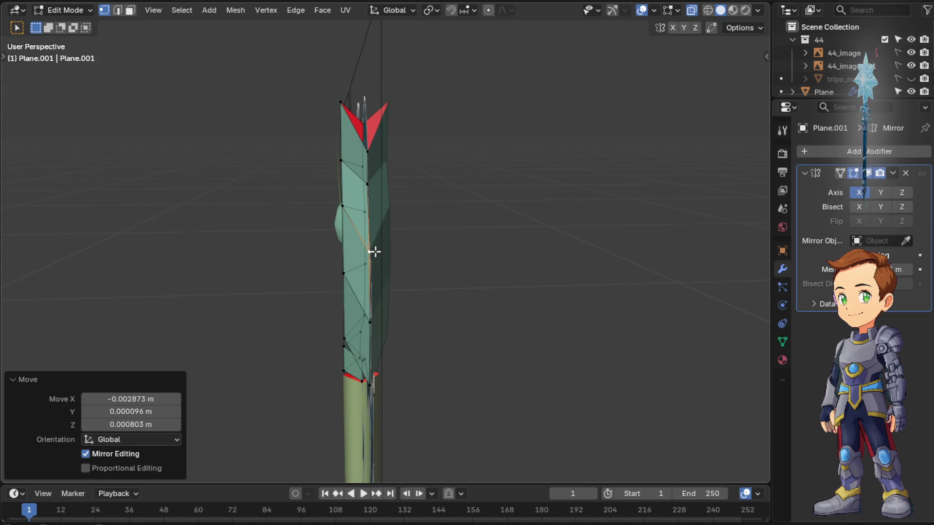
pyautogui.click(370, 325)
pyautogui.press('g')
pyautogui.moveTo(371, 324)
pyautogui.mouseDown(button='middle')
pyautogui.moveTo(511, 274)
pyautogui.moveTo(565, 276)
pyautogui.moveTo(584, 219)
pyautogui.moveTo(428, 153)
pyautogui.mouseUp(button='middle')
pyautogui.click(424, 140)
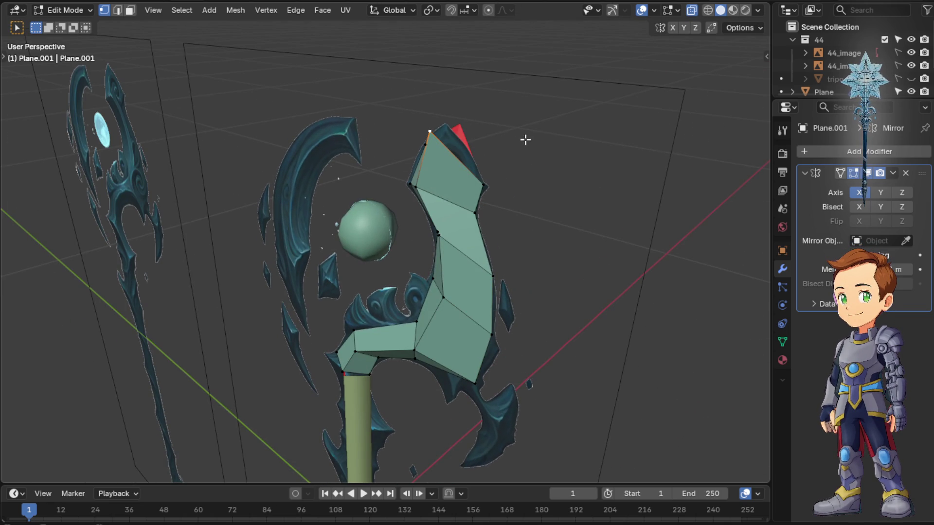
# Slide the top tip vertex along X, undoing an accidental extrude made from the side view
pyautogui.press('g')
pyautogui.press('x')
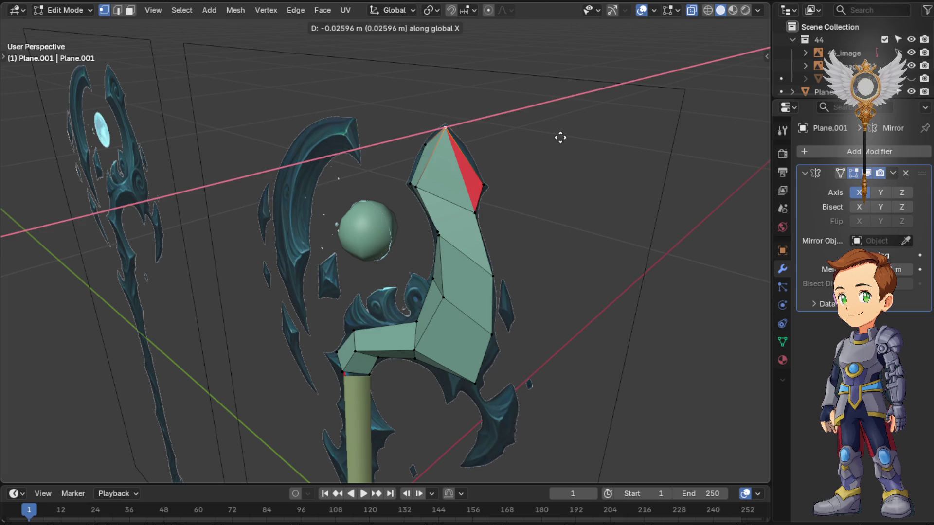
pyautogui.click(561, 137)
pyautogui.moveTo(559, 139)
pyautogui.mouseDown(button='middle')
pyautogui.moveTo(492, 136)
pyautogui.moveTo(503, 175)
pyautogui.moveTo(530, 183)
pyautogui.mouseUp(button='middle')
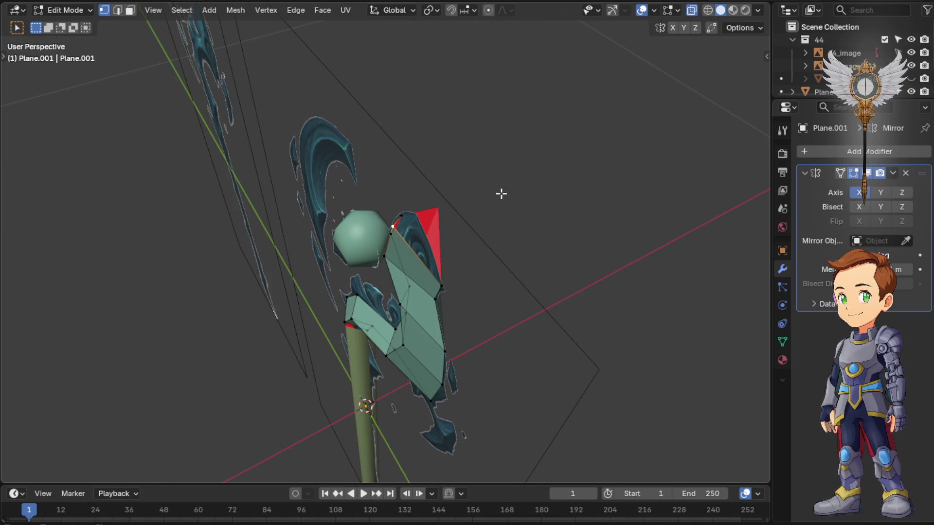
pyautogui.moveTo(438, 212)
pyautogui.mouseDown(button='middle')
pyautogui.moveTo(448, 208)
pyautogui.moveTo(460, 240)
pyautogui.moveTo(454, 217)
pyautogui.moveTo(447, 238)
pyautogui.mouseUp(button='middle')
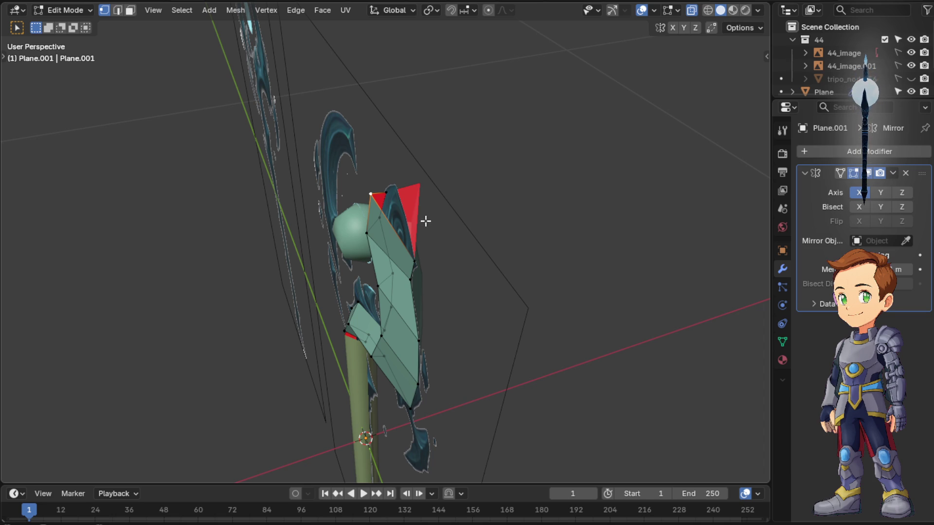
pyautogui.press('g')
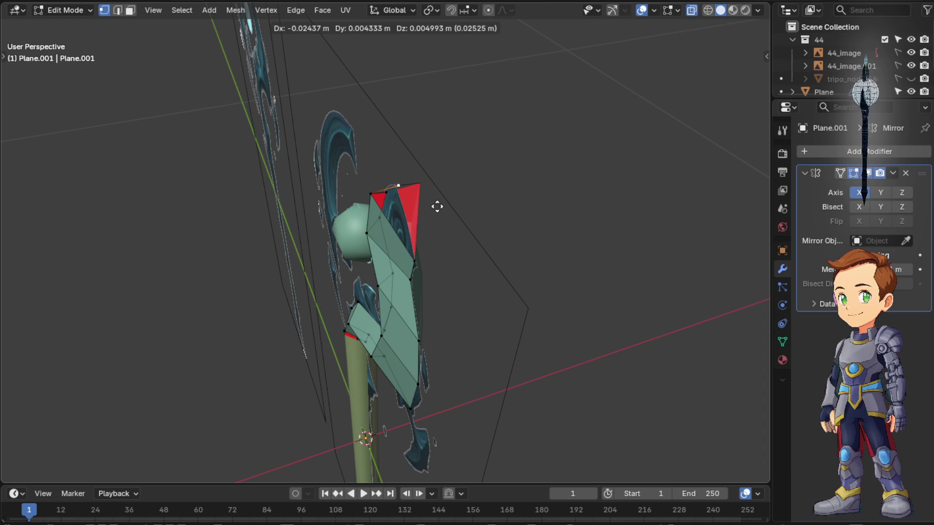
pyautogui.press('Escape')
pyautogui.hotkey('ctrl', 'z')
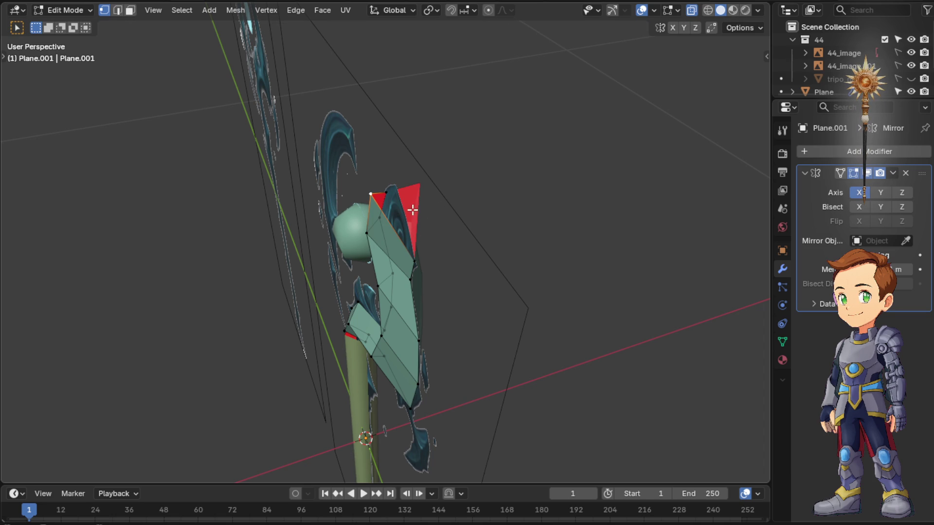
# Reselect the tip vertex and shift it further along X, checking it edge-on
pyautogui.moveTo(396, 200); pyautogui.dragTo(427, 179, button='middle')
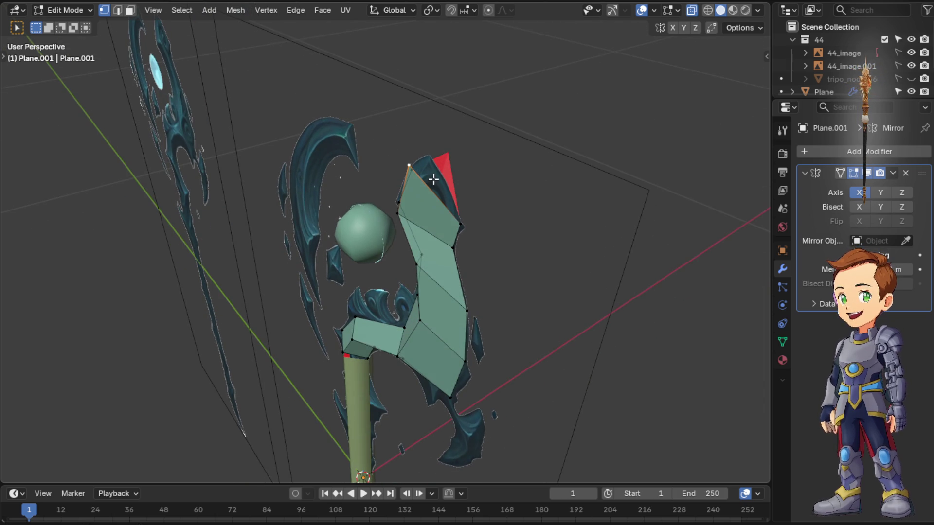
pyautogui.click(409, 166)
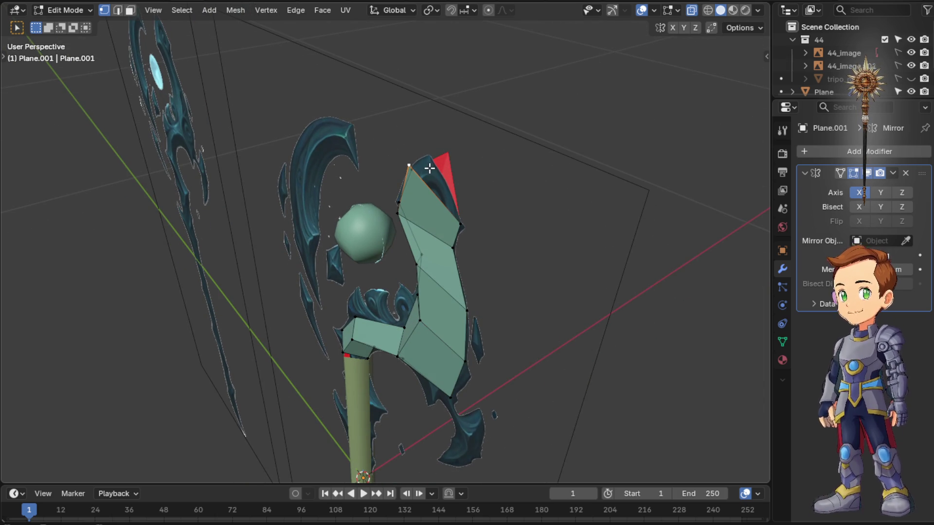
pyautogui.press('g')
pyautogui.press('x')
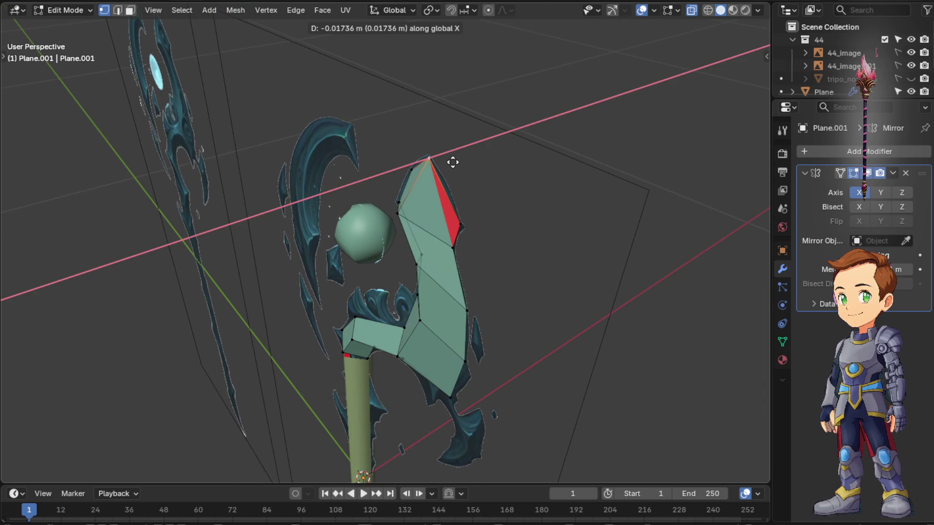
pyautogui.click(414, 170)
pyautogui.moveTo(463, 163)
pyautogui.mouseDown(button='middle')
pyautogui.moveTo(408, 152)
pyautogui.moveTo(402, 137)
pyautogui.moveTo(551, 169)
pyautogui.mouseUp(button='middle')
pyautogui.scroll(2, 553, 168)
pyautogui.scroll(2, 569, 130)
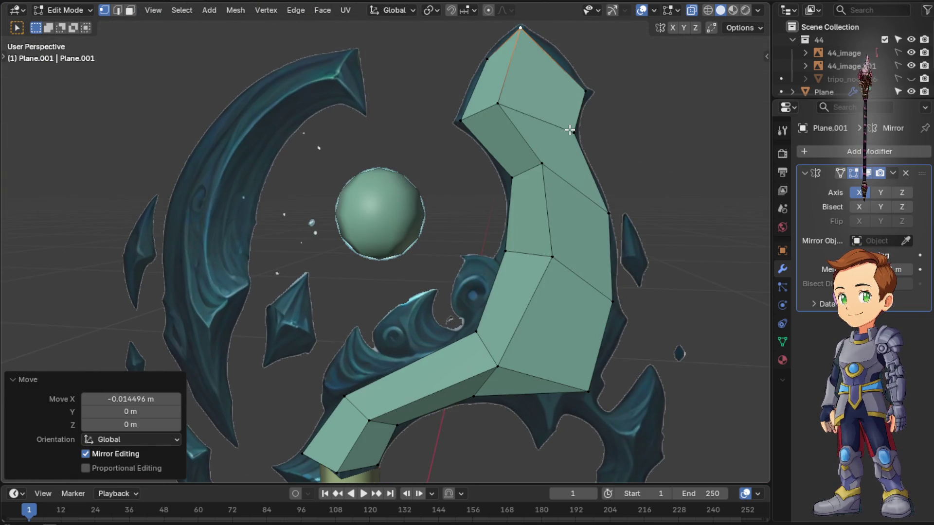
pyautogui.moveTo(451, 140)
pyautogui.mouseDown(button='middle')
pyautogui.moveTo(368, 167)
pyautogui.moveTo(626, 46)
pyautogui.mouseUp(button='middle')
pyautogui.moveTo(544, 76)
pyautogui.mouseDown(button='middle')
pyautogui.moveTo(502, 88)
pyautogui.moveTo(500, 117)
pyautogui.moveTo(549, 95)
pyautogui.moveTo(586, 119)
pyautogui.moveTo(589, 150)
pyautogui.moveTo(459, 98)
pyautogui.moveTo(469, 109)
pyautogui.moveTo(443, 139)
pyautogui.mouseUp(button='middle')
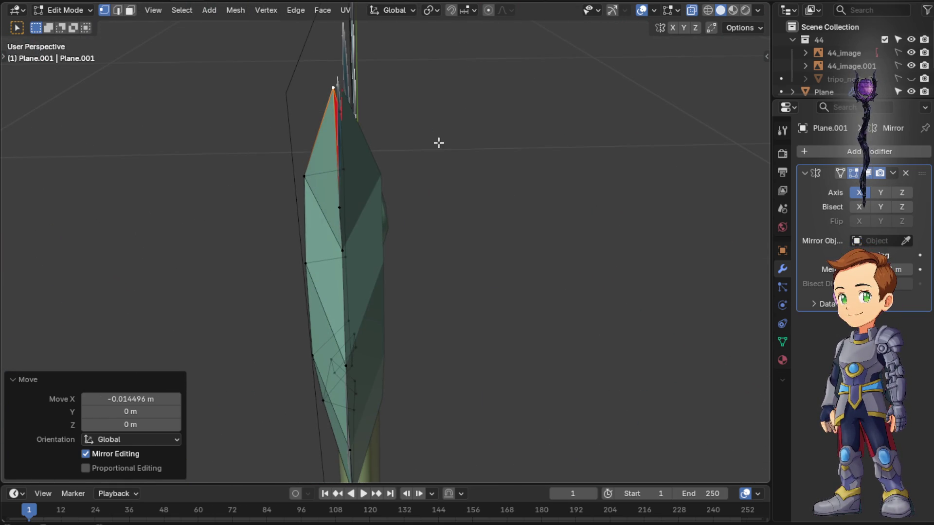
# Make a final X-axis shift of the tip vertex and leave Edit Mode to check
pyautogui.press('g')
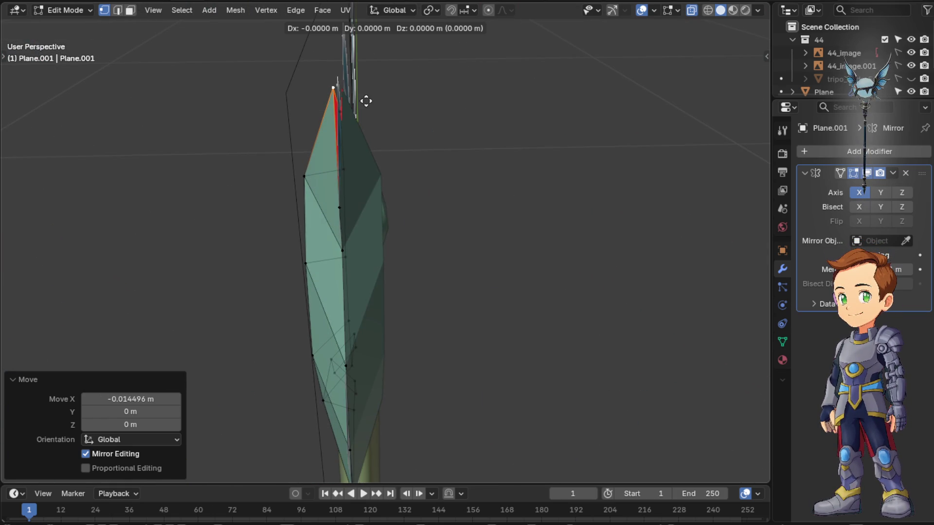
pyautogui.press('x')
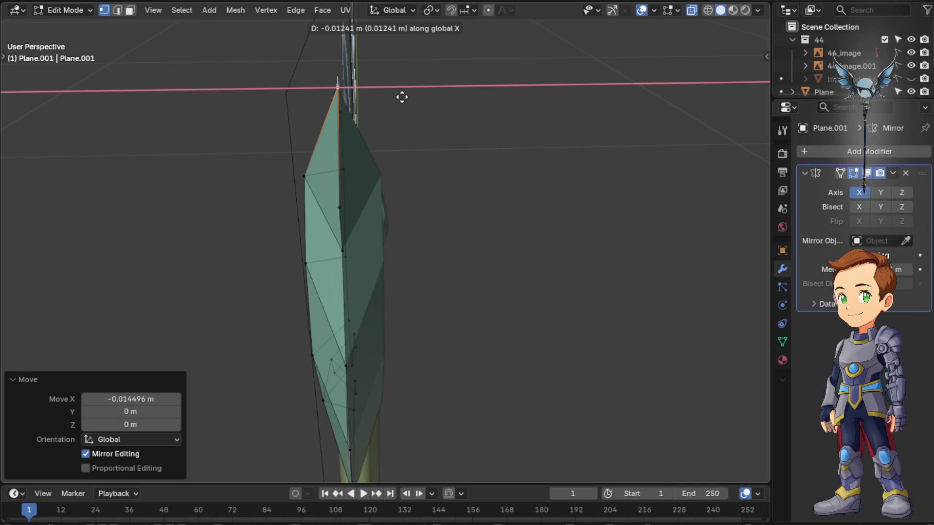
pyautogui.click(498, 107)
pyautogui.moveTo(498, 107)
pyautogui.mouseDown(button='middle')
pyautogui.moveTo(565, 106)
pyautogui.moveTo(574, 146)
pyautogui.moveTo(559, 169)
pyautogui.moveTo(357, 95)
pyautogui.moveTo(377, 73)
pyautogui.moveTo(641, 104)
pyautogui.mouseUp(button='middle')
pyautogui.press('Tab')
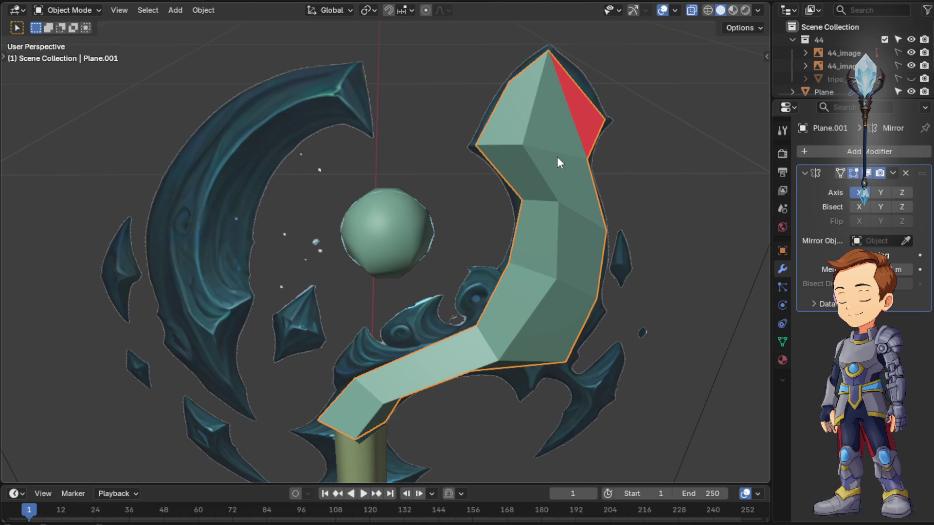
# Select the whole mesh and recalculate normals outward, leaving Inside unchecked
pyautogui.press('Tab')
pyautogui.press('a')
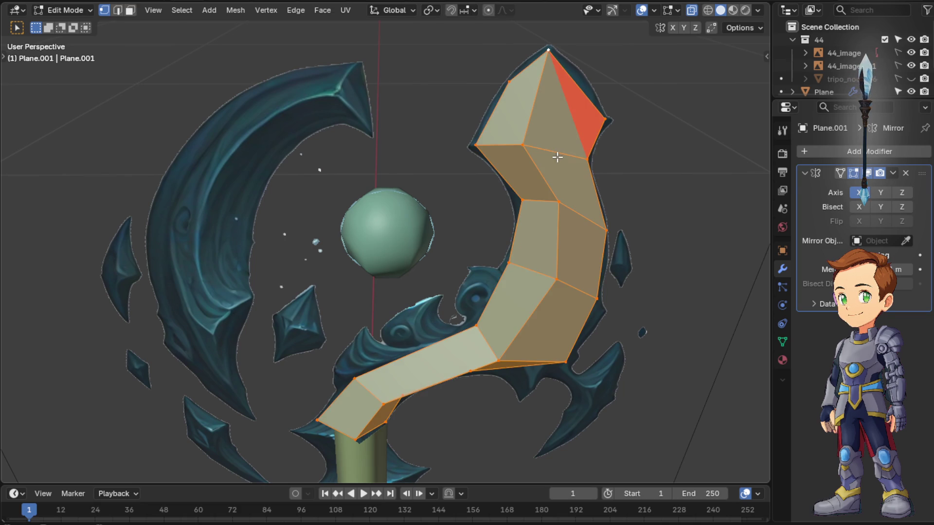
pyautogui.scroll(-3, 558, 156)
pyautogui.scroll(1, 570, 146)
pyautogui.scroll(1, 571, 141)
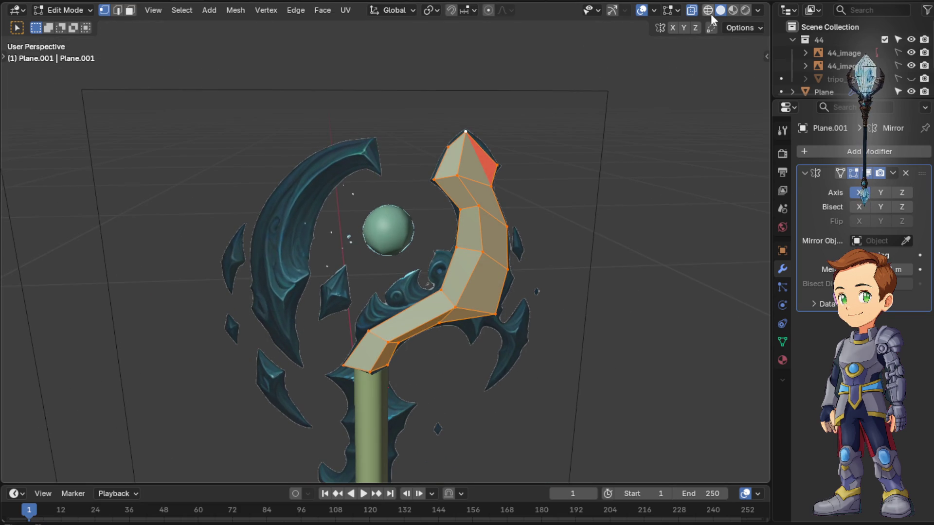
pyautogui.hotkey('ctrl', 'n')
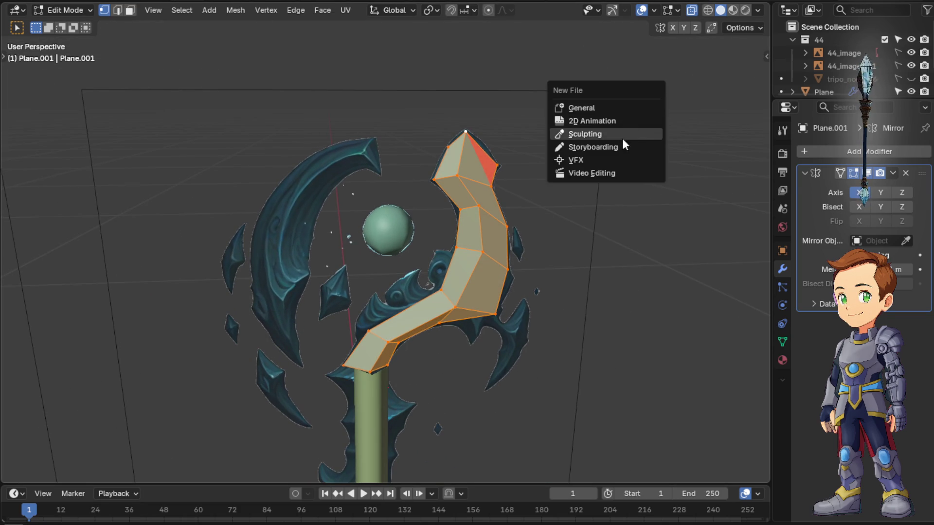
pyautogui.hotkey('shift', 'n')
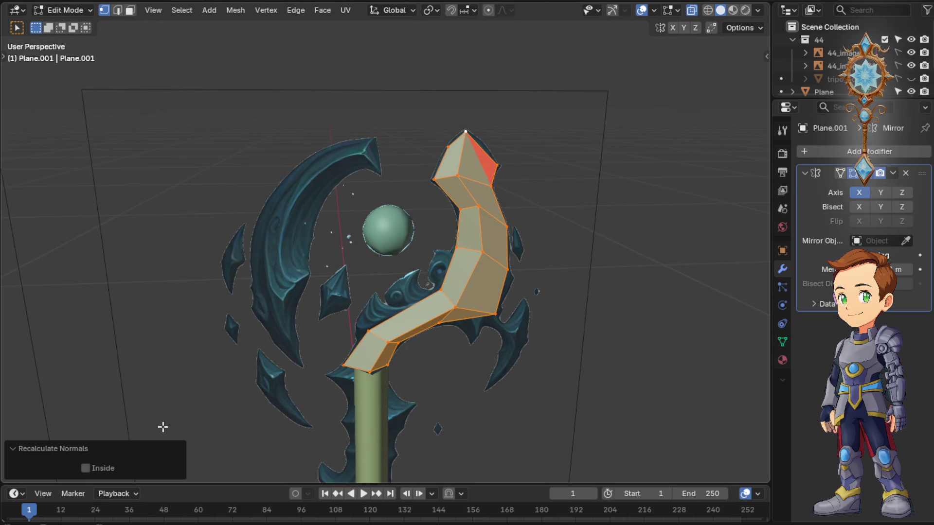
pyautogui.click(84, 469)
pyautogui.click(85, 468)
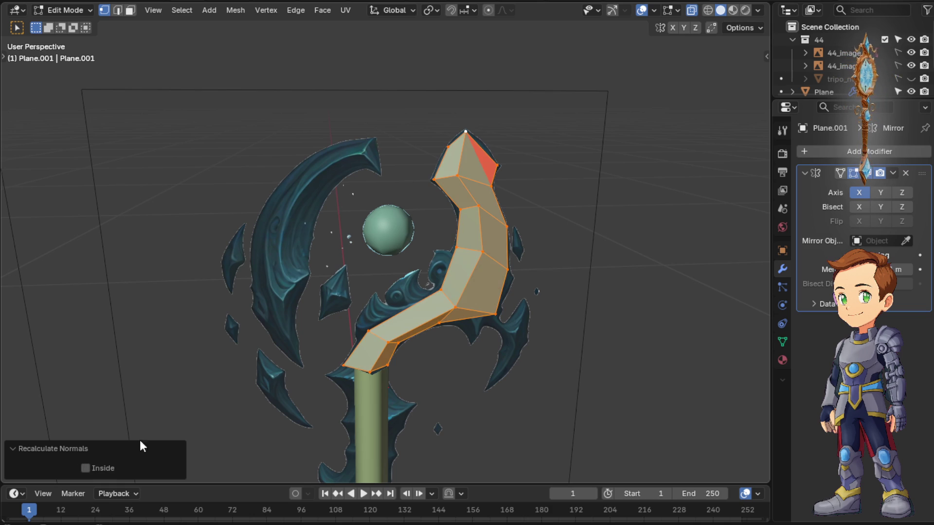
# Recalculate normals again on just the red tip face
pyautogui.click(595, 251)
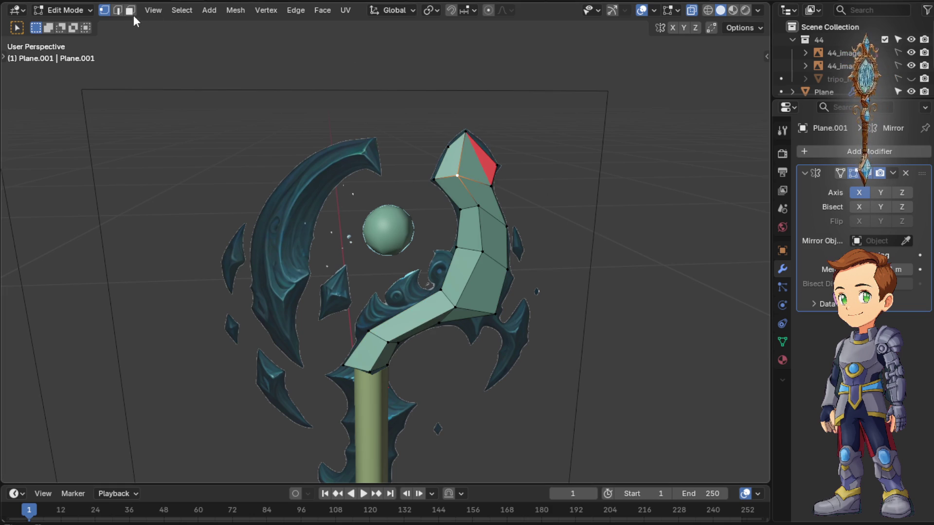
pyautogui.click(478, 170)
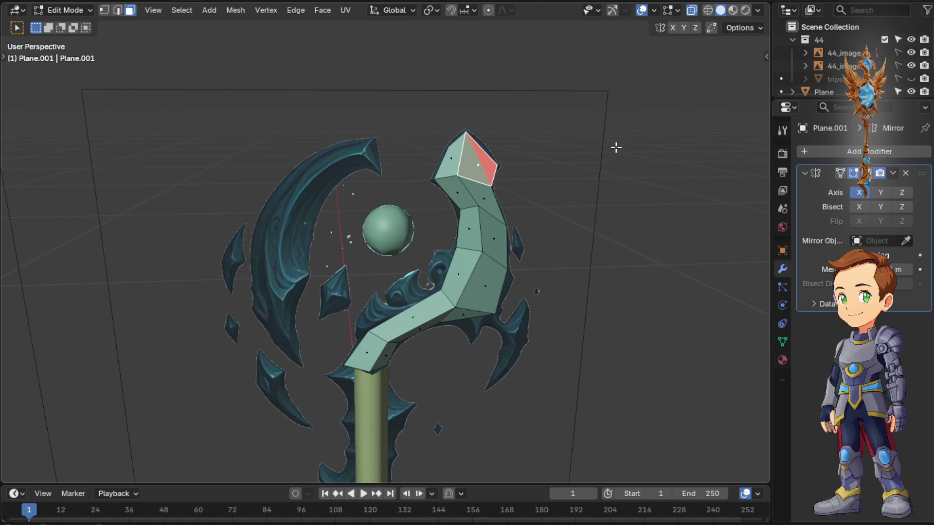
pyautogui.hotkey('shift', 'n')
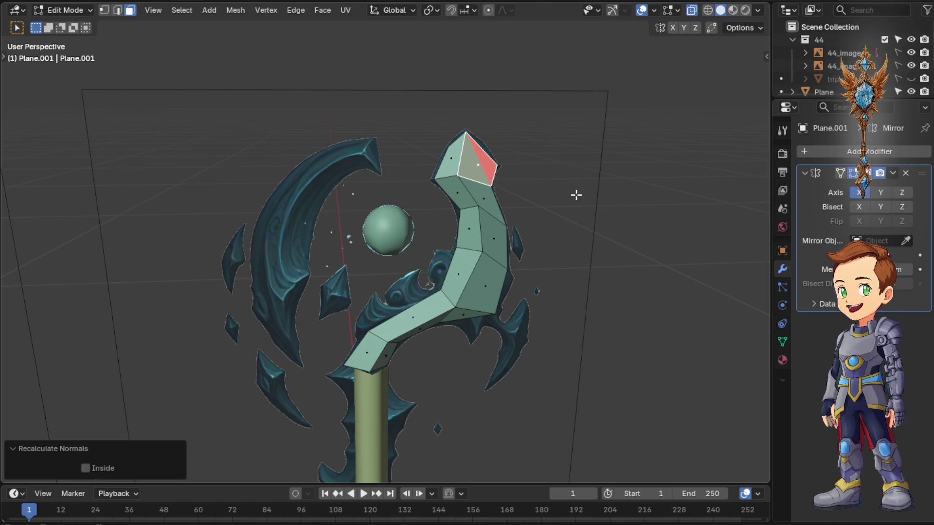
pyautogui.moveTo(530, 163)
pyautogui.mouseDown(button='middle')
pyautogui.moveTo(370, 167)
pyautogui.moveTo(359, 199)
pyautogui.mouseUp(button='middle')
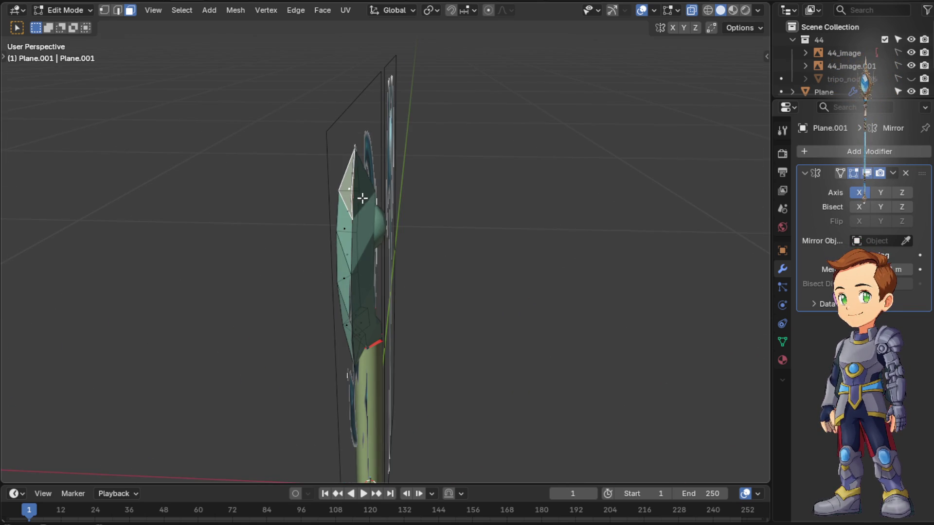
# Set up a right ortho view of the head's base in Edit Mode with vertex select
pyautogui.moveTo(471, 196); pyautogui.dragTo(599, 197, button='middle')
pyautogui.scroll(1, 584, 192)
pyautogui.scroll(3, 584, 188)
pyautogui.press('Tab')
pyautogui.scroll(2, 612, 150)
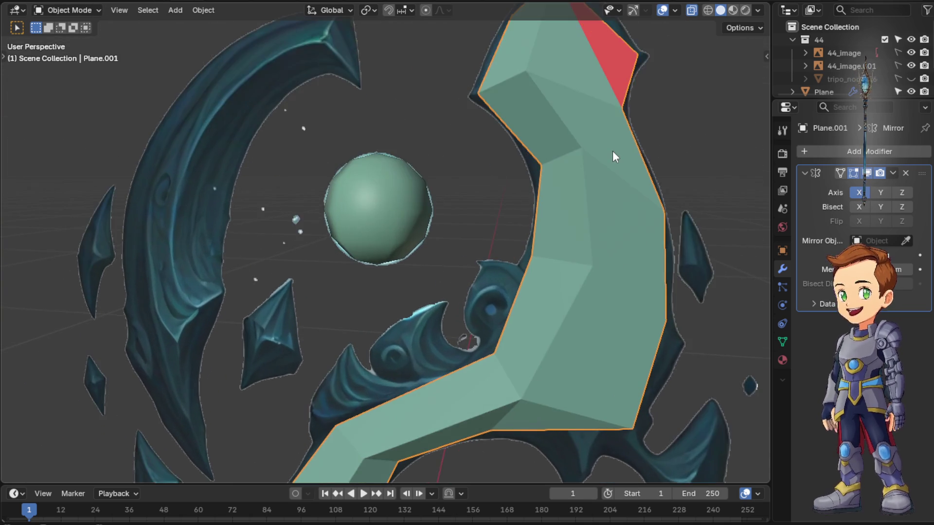
pyautogui.scroll(-4, 612, 151)
pyautogui.moveTo(523, 216); pyautogui.dragTo(551, 194, button='middle')
pyautogui.press('KP_1')
pyautogui.press('KP_3')
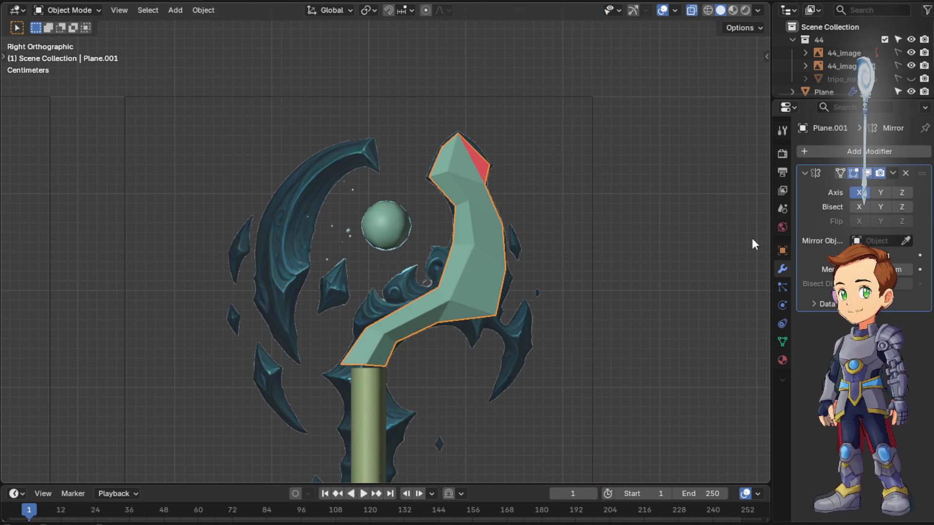
pyautogui.press('Tab')
pyautogui.scroll(3, 403, 355)
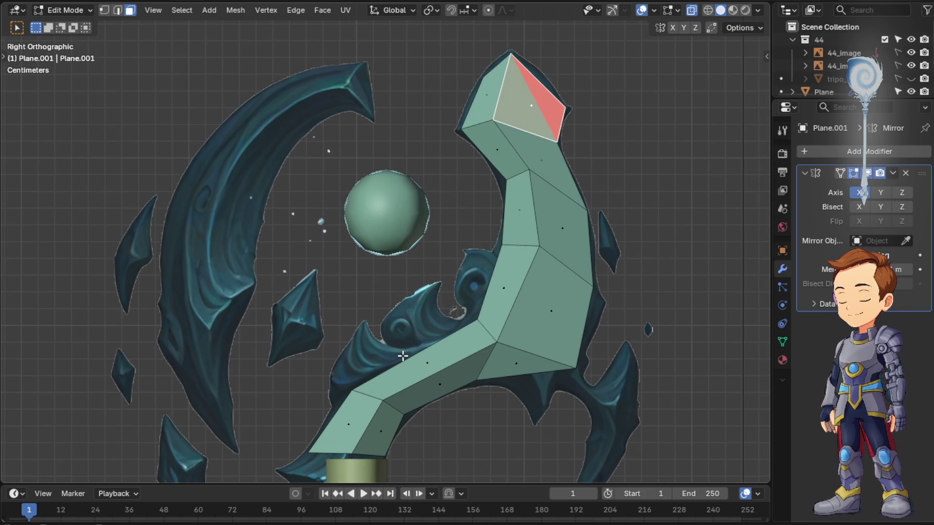
pyautogui.click(106, 9)
pyautogui.keyDown('shift'); pyautogui.moveTo(282, 132); pyautogui.dragTo(345, 10, button='middle'); pyautogui.keyUp('shift')
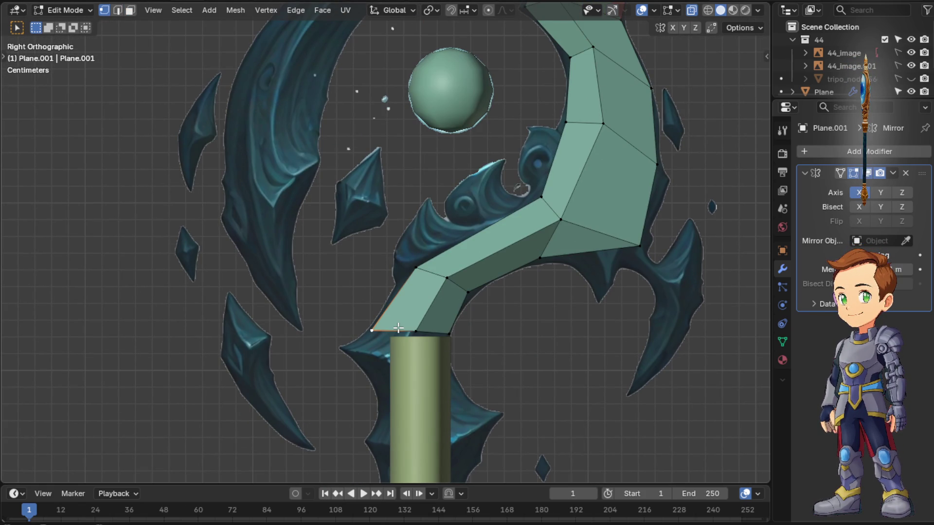
# Move each base vertex onto the top corners of the green pole
pyautogui.press('g')
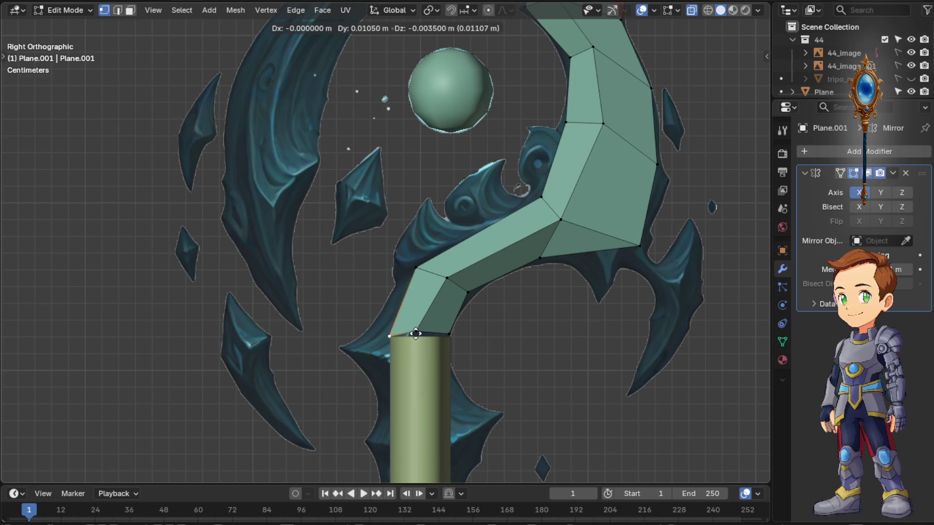
pyautogui.click(422, 332)
pyautogui.press('g')
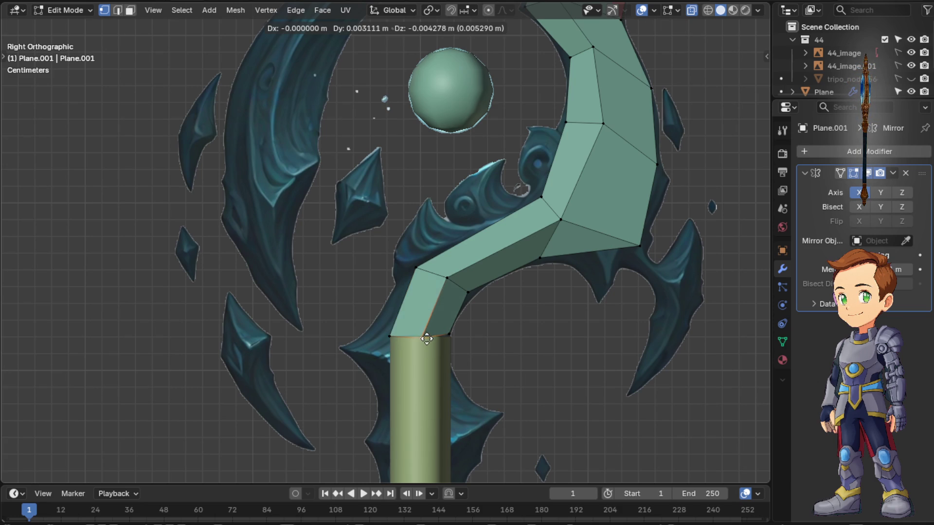
pyautogui.click(423, 336)
pyautogui.click(447, 335)
pyautogui.press('g')
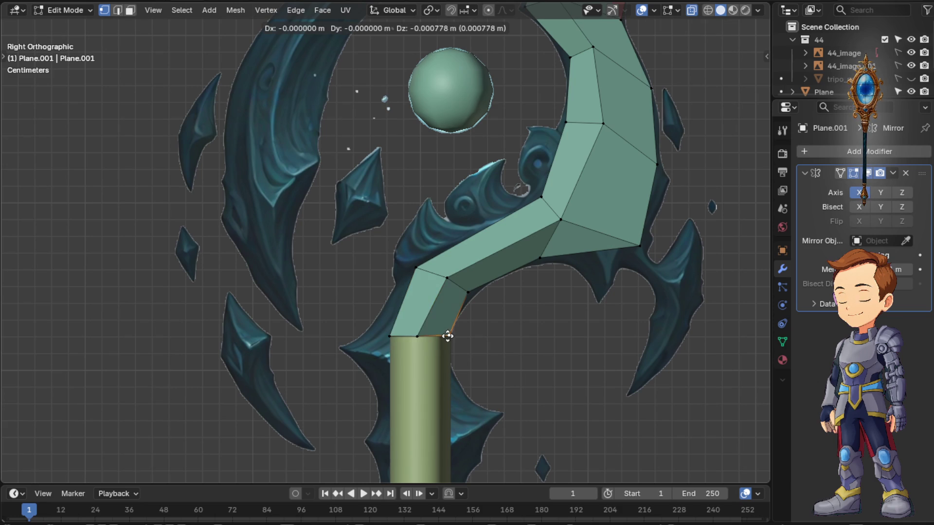
pyautogui.click(448, 338)
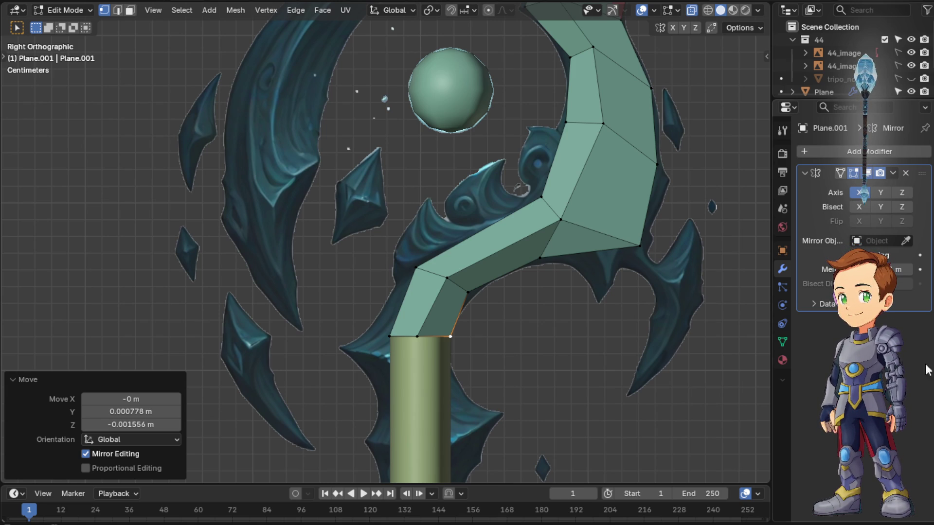
pyautogui.moveTo(562, 348)
pyautogui.mouseDown(button='middle')
pyautogui.moveTo(496, 361)
pyautogui.moveTo(611, 365)
pyautogui.moveTo(484, 340)
pyautogui.moveTo(653, 390)
pyautogui.moveTo(619, 421)
pyautogui.moveTo(518, 344)
pyautogui.moveTo(420, 363)
pyautogui.moveTo(487, 371)
pyautogui.moveTo(484, 379)
pyautogui.moveTo(524, 277)
pyautogui.mouseUp(button='middle')
pyautogui.scroll(-3, 494, 329)
# Re-enter Edit Mode and move the selected tip vertices from a side view of the blade
pyautogui.moveTo(495, 330)
pyautogui.mouseDown(button='middle')
pyautogui.moveTo(477, 304)
pyautogui.moveTo(389, 318)
pyautogui.mouseUp(button='middle')
pyautogui.press('Tab')
pyautogui.moveTo(340, 270); pyautogui.dragTo(359, 227, button='middle')
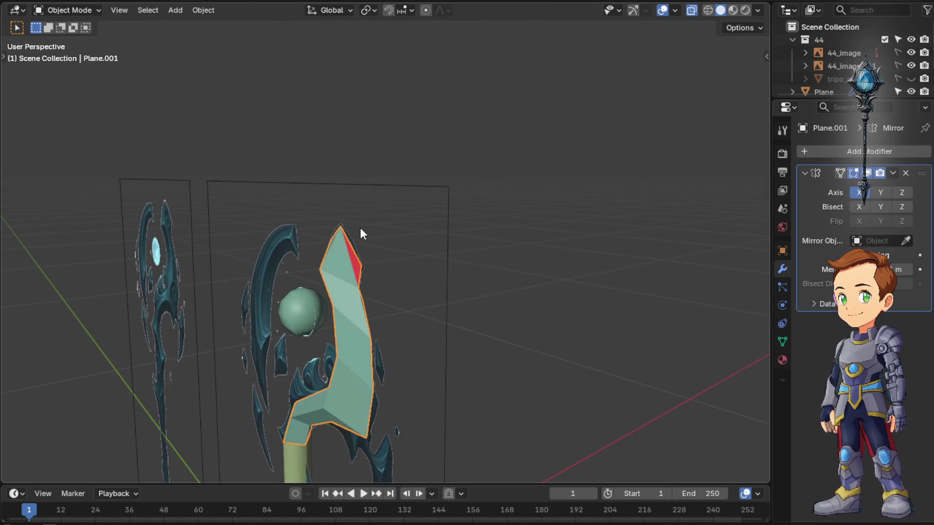
pyautogui.press('Tab')
pyautogui.scroll(2, 356, 271)
pyautogui.moveTo(353, 279)
pyautogui.mouseDown(button='middle')
pyautogui.moveTo(325, 286)
pyautogui.moveTo(313, 309)
pyautogui.mouseUp(button='middle')
pyautogui.press('g')
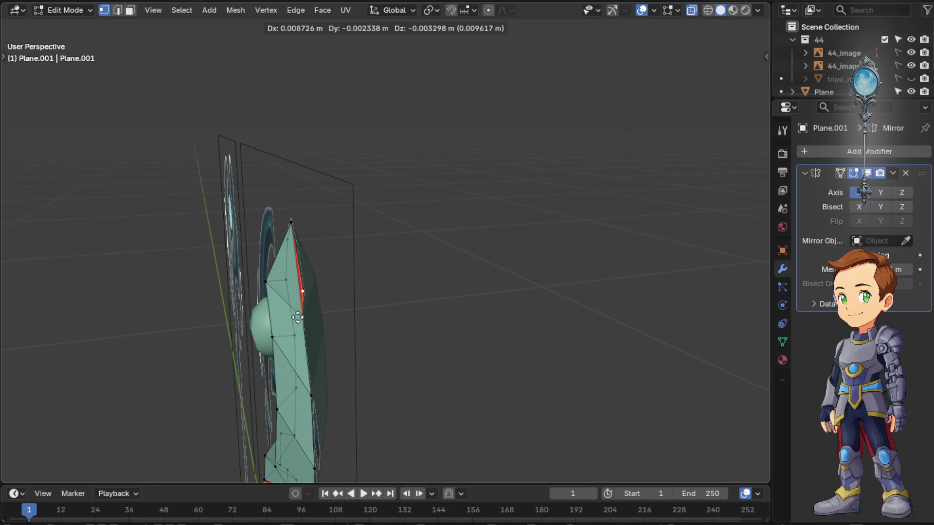
pyautogui.click(131, 330)
pyautogui.moveTo(325, 292)
pyautogui.mouseDown(button='middle')
pyautogui.moveTo(317, 246)
pyautogui.moveTo(414, 271)
pyautogui.mouseUp(button='middle')
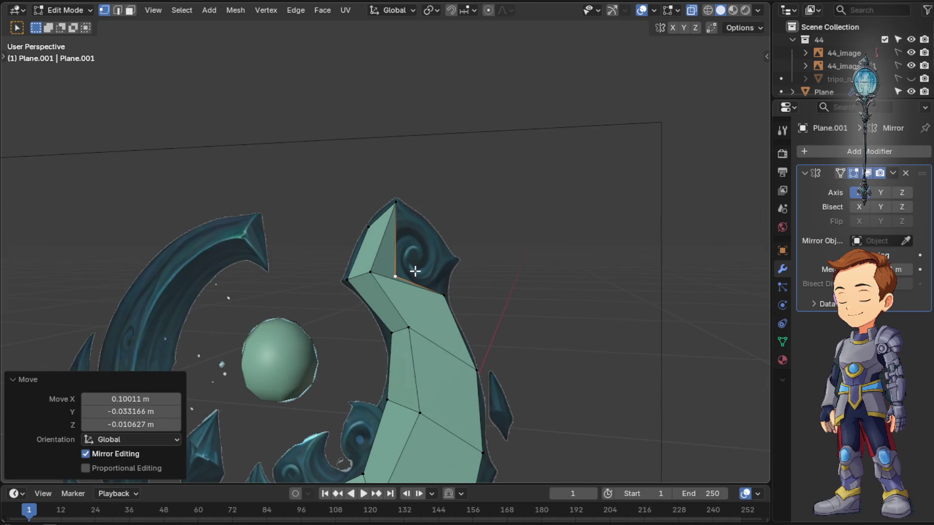
pyautogui.press('f')
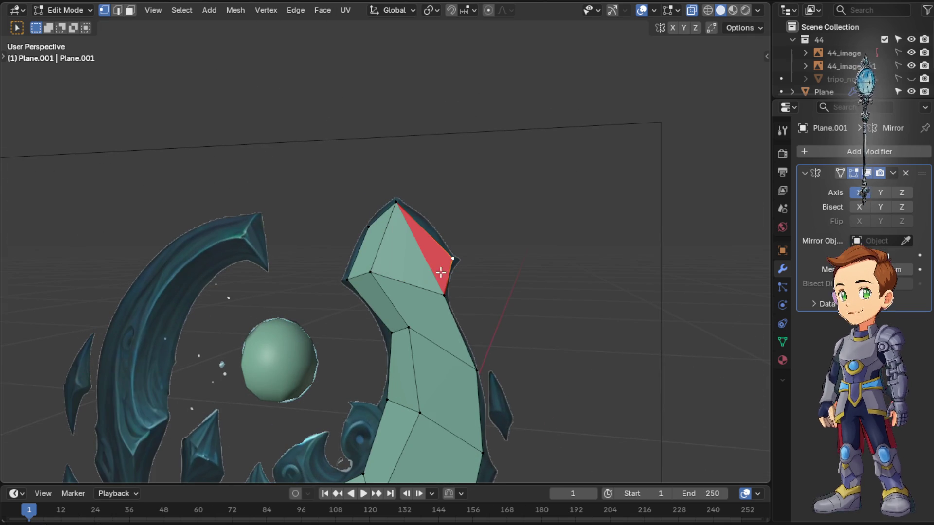
pyautogui.moveTo(601, 267); pyautogui.dragTo(565, 290, button='middle')
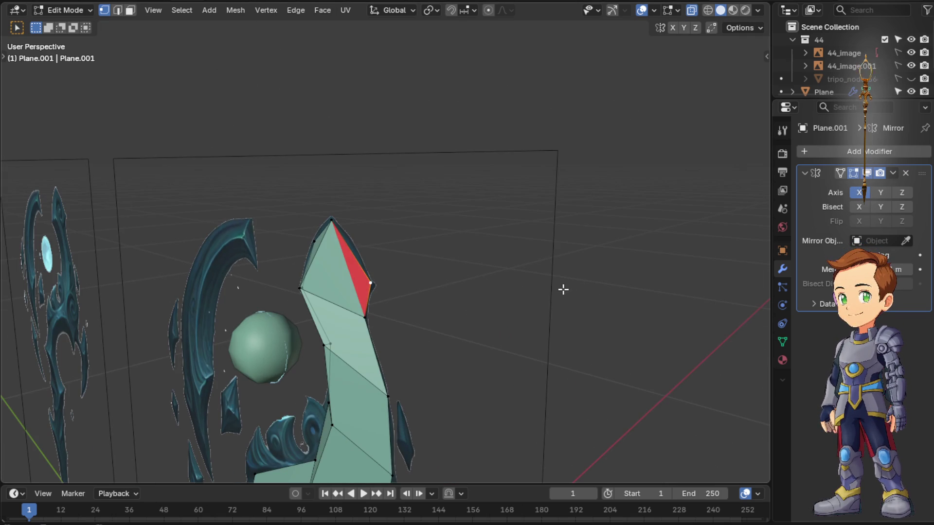
# Shift the tip vertex slightly along X and select the top tip vertex from edge-on
pyautogui.press('g')
pyautogui.press('x')
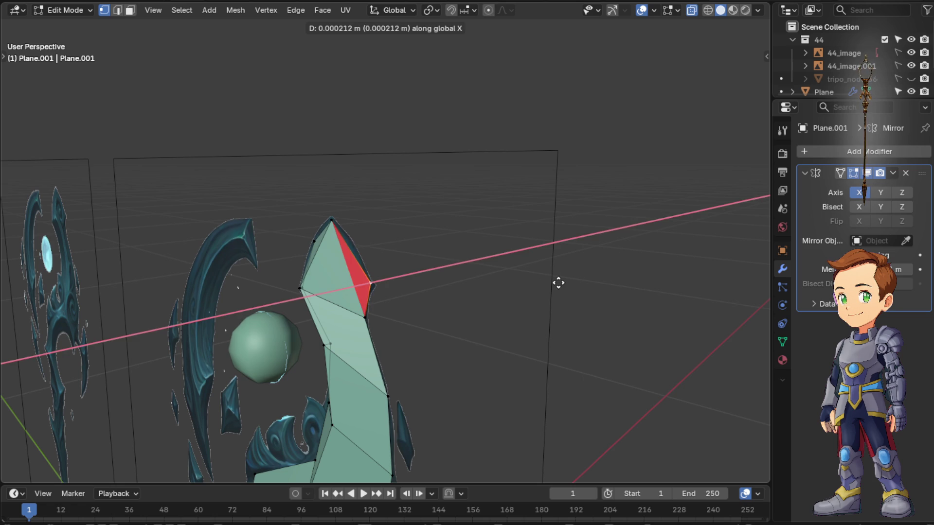
pyautogui.click(555, 283)
pyautogui.moveTo(555, 282)
pyautogui.mouseDown(button='middle')
pyautogui.moveTo(494, 303)
pyautogui.moveTo(450, 251)
pyautogui.moveTo(511, 275)
pyautogui.moveTo(339, 301)
pyautogui.mouseUp(button='middle')
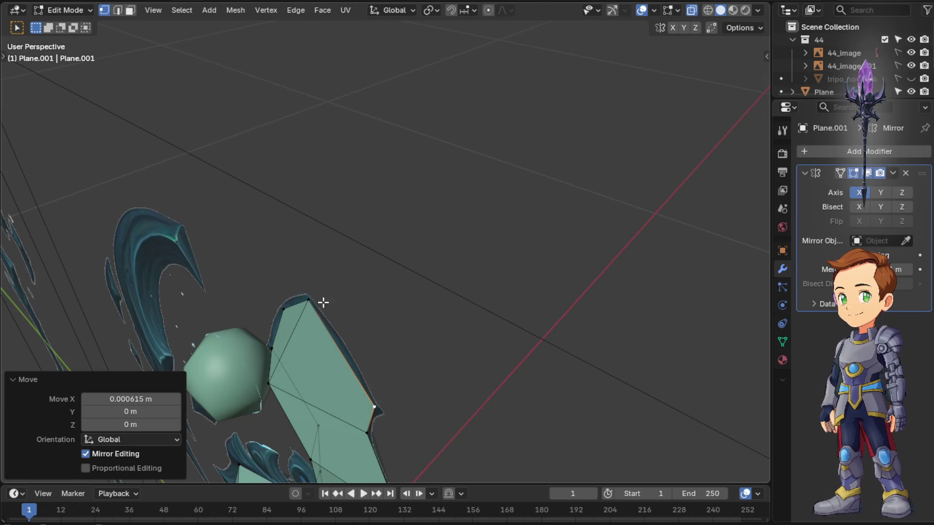
pyautogui.click(315, 301)
pyautogui.moveTo(381, 374)
pyautogui.mouseDown(button='middle')
pyautogui.moveTo(378, 309)
pyautogui.moveTo(367, 298)
pyautogui.moveTo(305, 302)
pyautogui.mouseUp(button='middle')
pyautogui.moveTo(256, 239); pyautogui.dragTo(351, 302, button='middle')
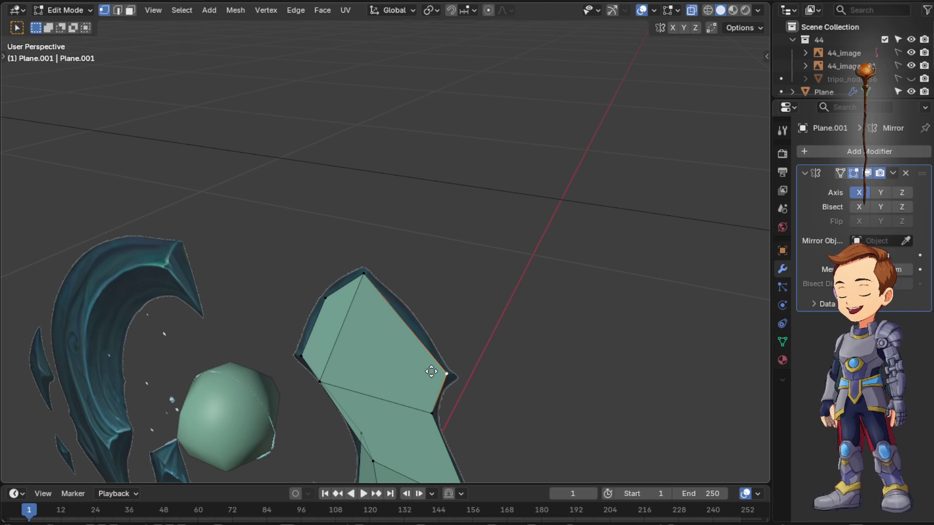
# Shift the top tip vertex along X twice until the red face clears
pyautogui.press('g')
pyautogui.press('x')
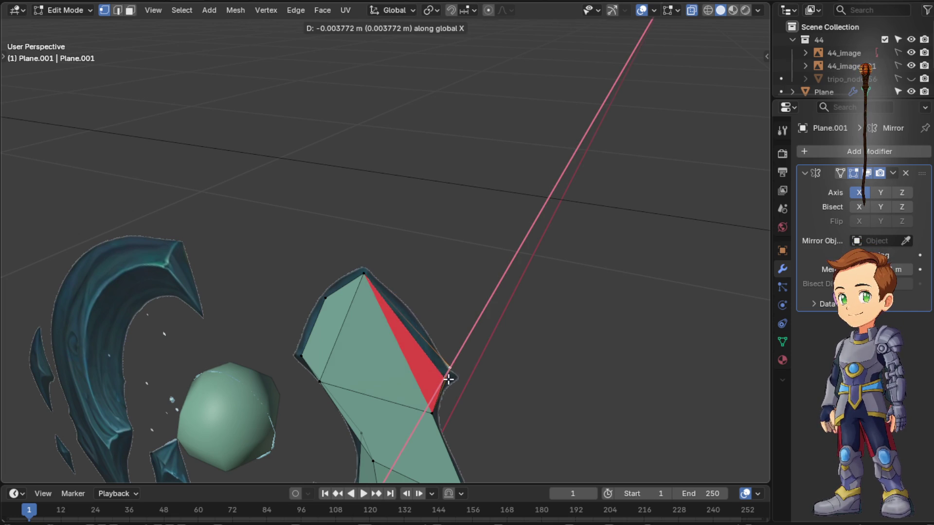
pyautogui.click(446, 375)
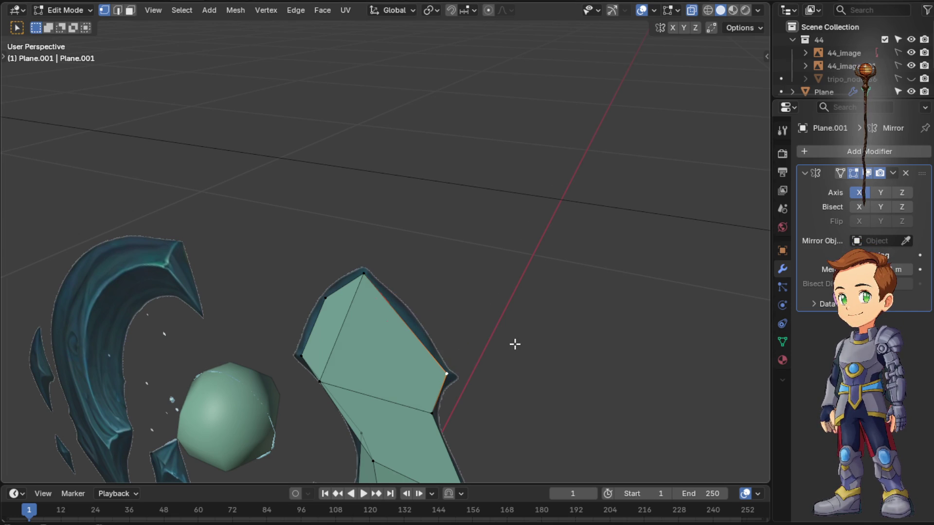
pyautogui.press('g')
pyautogui.press('x')
pyautogui.click(548, 333)
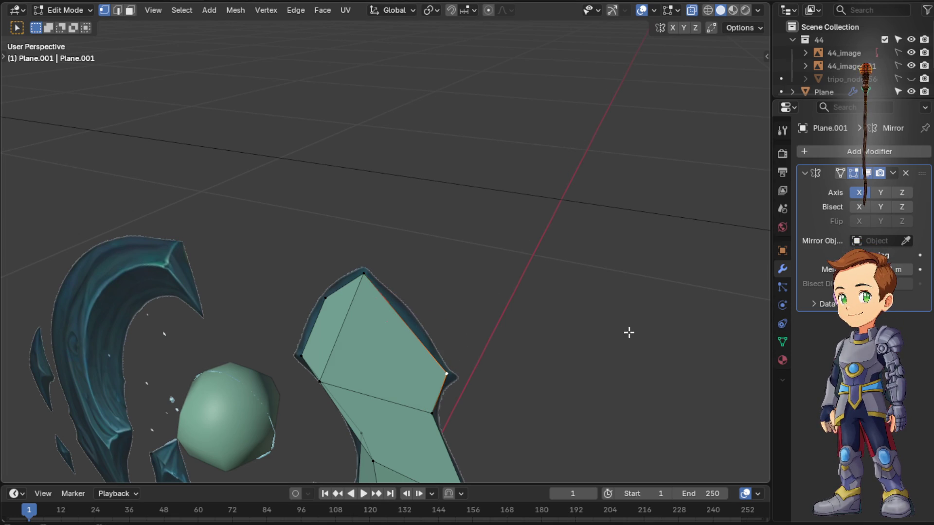
pyautogui.moveTo(610, 311)
pyautogui.mouseDown(button='middle')
pyautogui.moveTo(486, 241)
pyautogui.moveTo(521, 282)
pyautogui.moveTo(581, 309)
pyautogui.moveTo(729, 323)
pyautogui.moveTo(679, 311)
pyautogui.moveTo(665, 282)
pyautogui.mouseUp(button='middle')
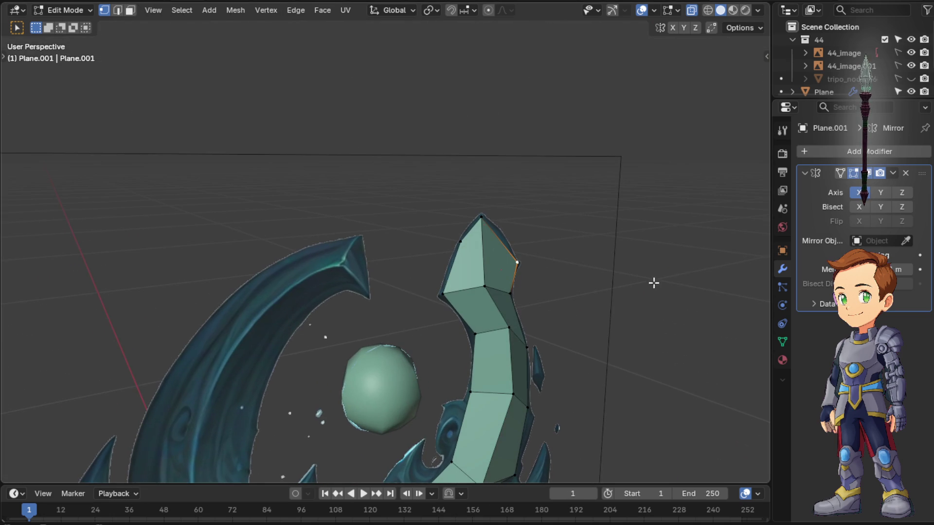
pyautogui.scroll(-3, 604, 304)
# Switch back to Object Mode and frame the staff head in Right Orthographic view beside the references
pyautogui.moveTo(605, 304)
pyautogui.mouseDown(button='middle')
pyautogui.moveTo(443, 290)
pyautogui.moveTo(474, 278)
pyautogui.moveTo(500, 284)
pyautogui.mouseUp(button='middle')
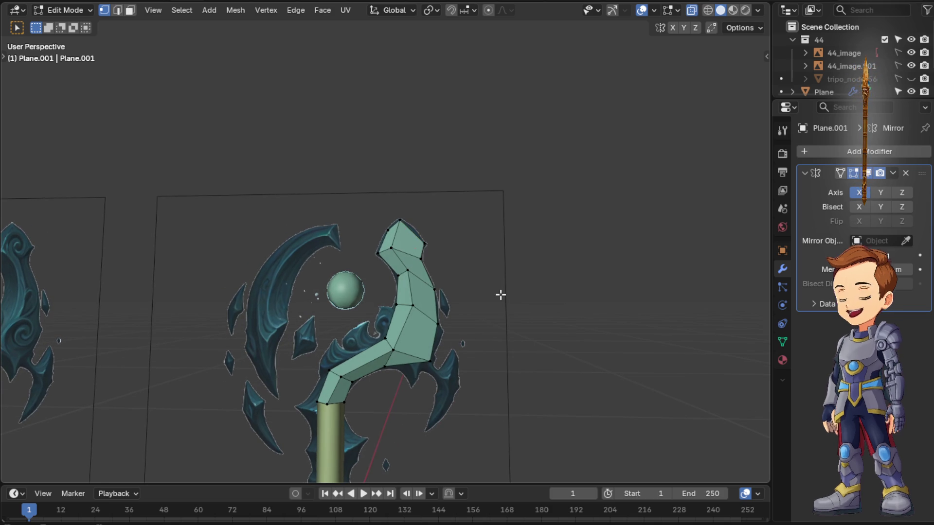
pyautogui.press('Tab')
pyautogui.press('Tab')
pyautogui.press('Tab')
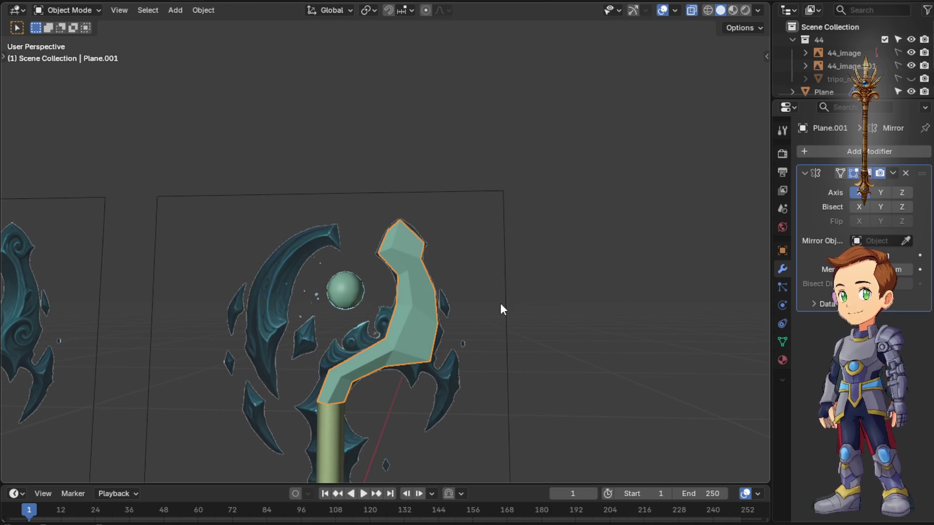
pyautogui.scroll(1, 474, 314)
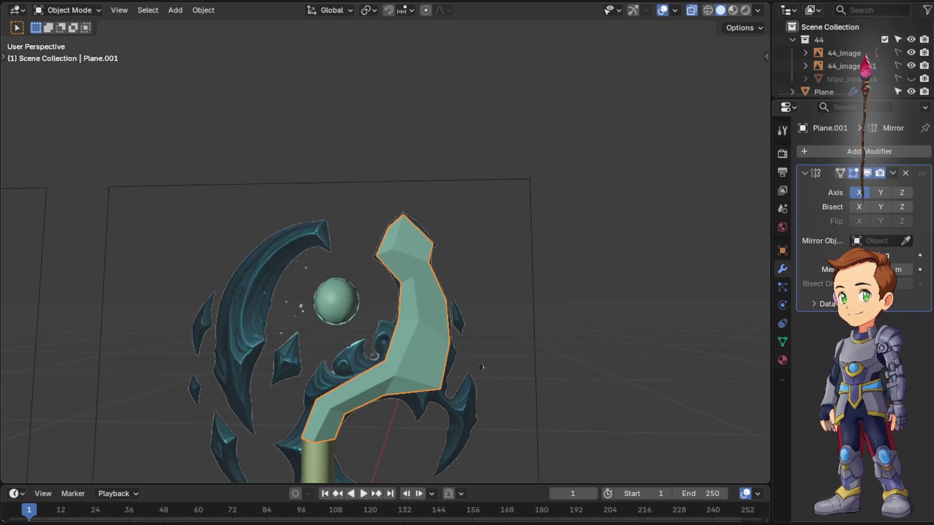
pyautogui.scroll(-3, 243, 282)
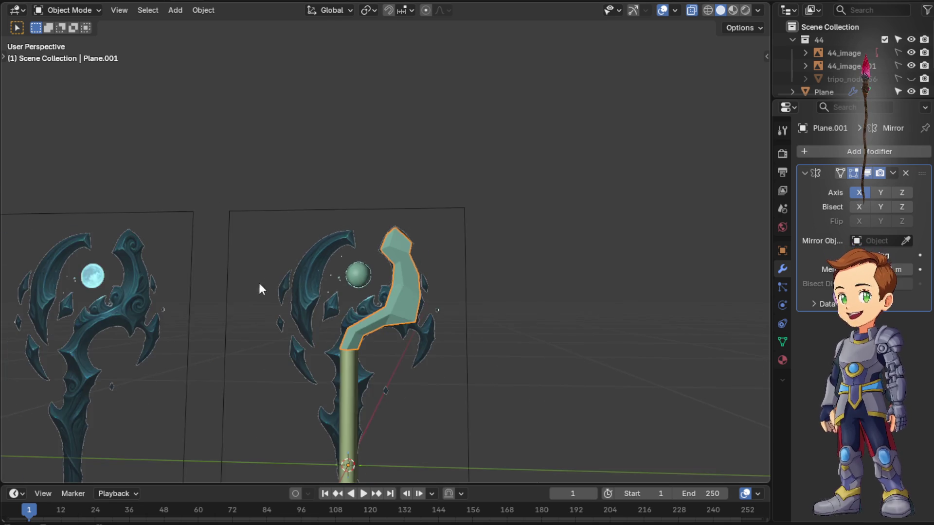
pyautogui.moveTo(244, 282); pyautogui.dragTo(377, 315, button='middle')
pyautogui.press('KP_3')
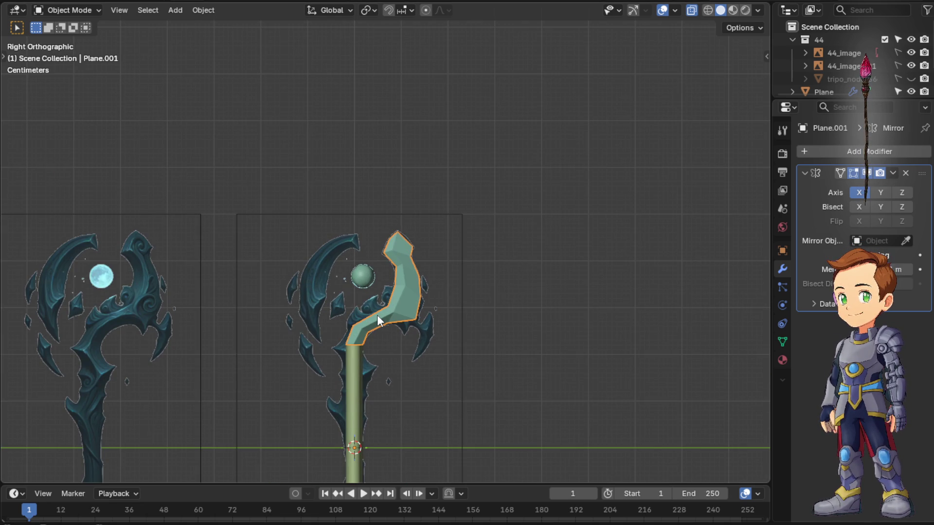
pyautogui.scroll(-1, 377, 315)
pyautogui.scroll(-3, 380, 312)
pyautogui.scroll(-1, 389, 304)
pyautogui.scroll(5, 444, 250)
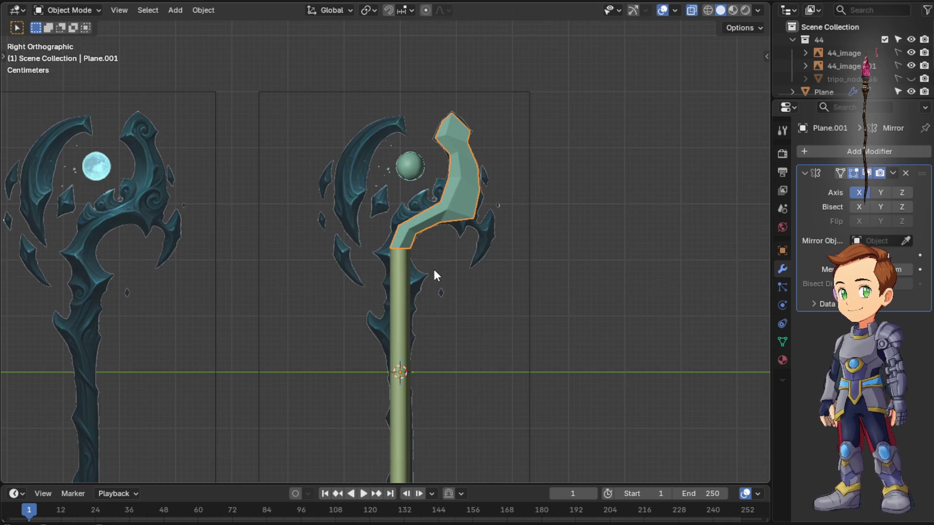
pyautogui.keyDown('shift'); pyautogui.moveTo(454, 198); pyautogui.dragTo(452, 229, button='middle'); pyautogui.keyUp('shift')
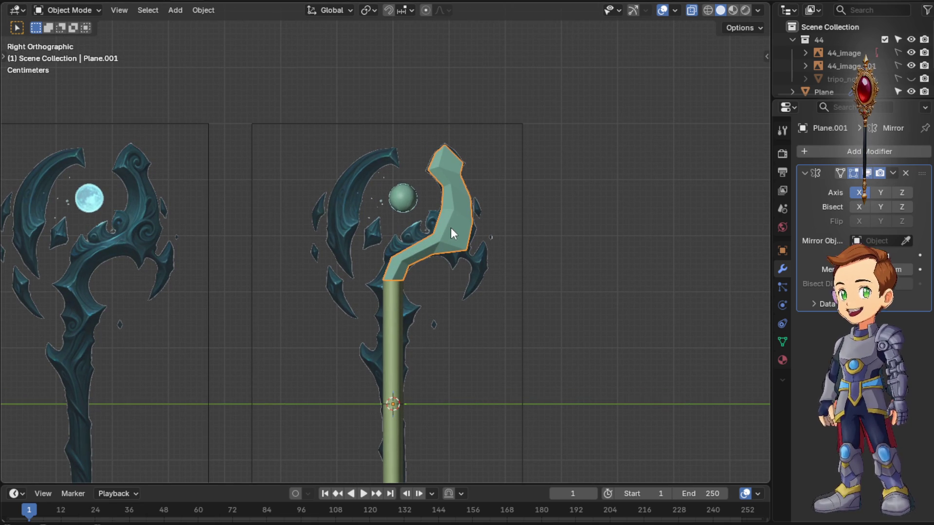